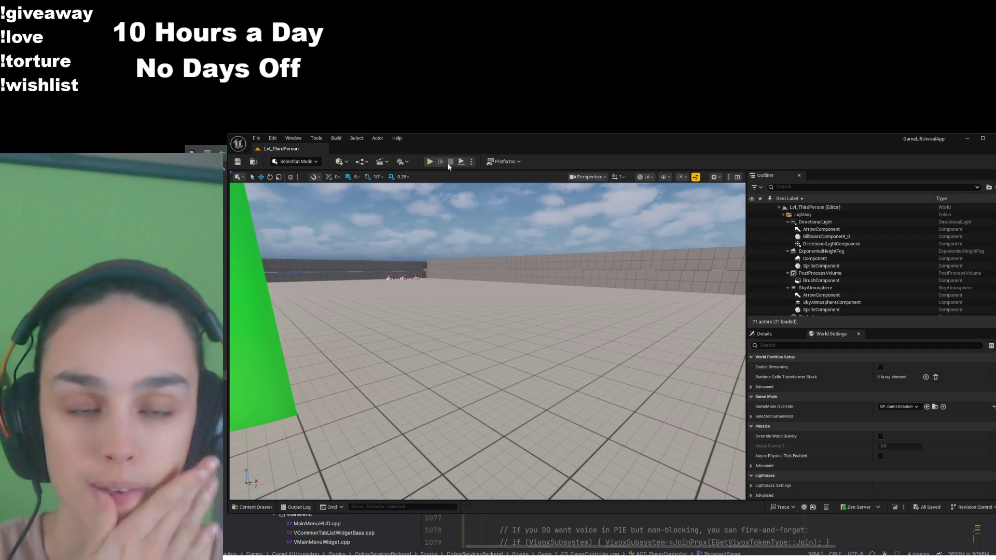
- Start the level in Play In Editor and browse the Content Drawer up to Content
key("alt+p")
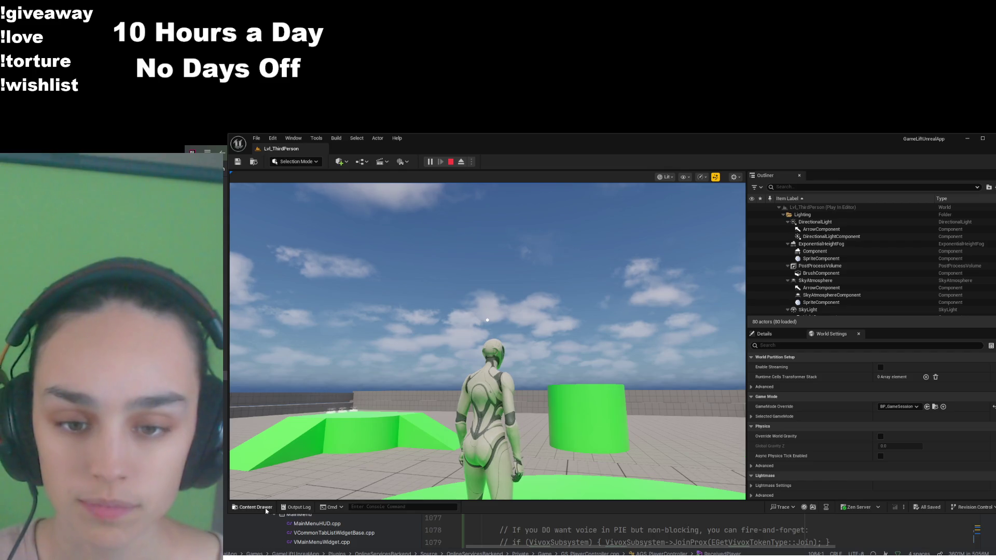
left_click(252, 506)
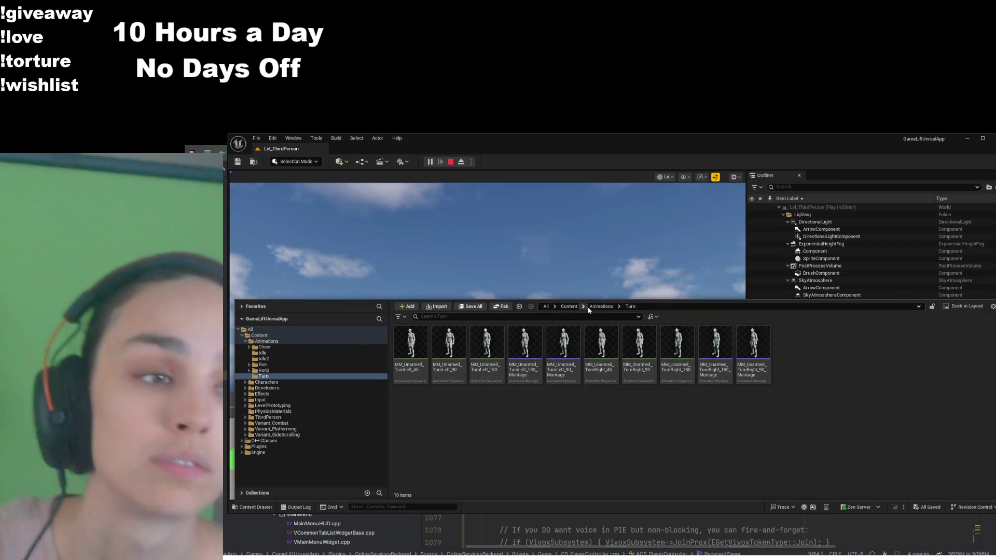
left_click(601, 306)
left_click(569, 306)
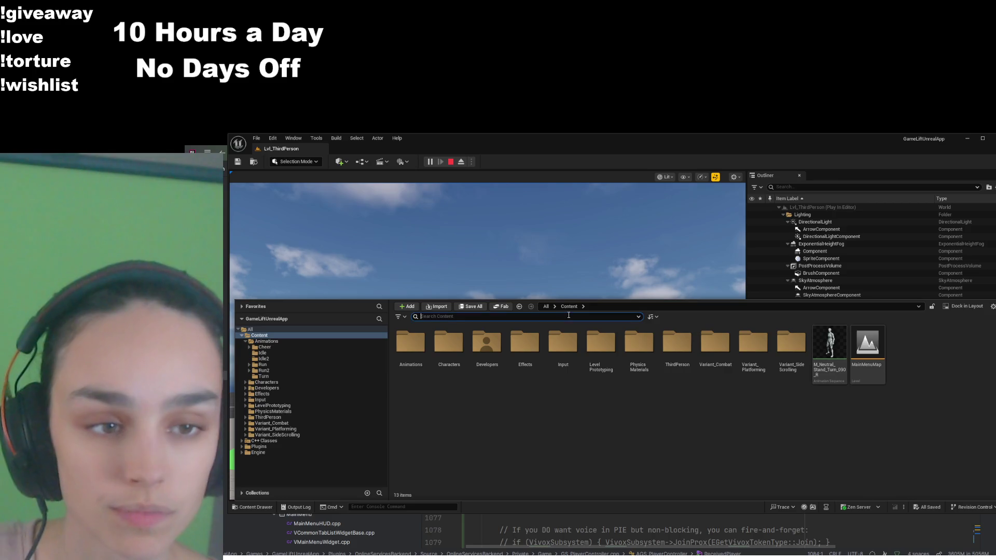
- Search for 'abp' and open ABP_Unarmed1, revealing the transition rule's Result node
left_click(539, 316)
type("abp")
left_click(749, 348)
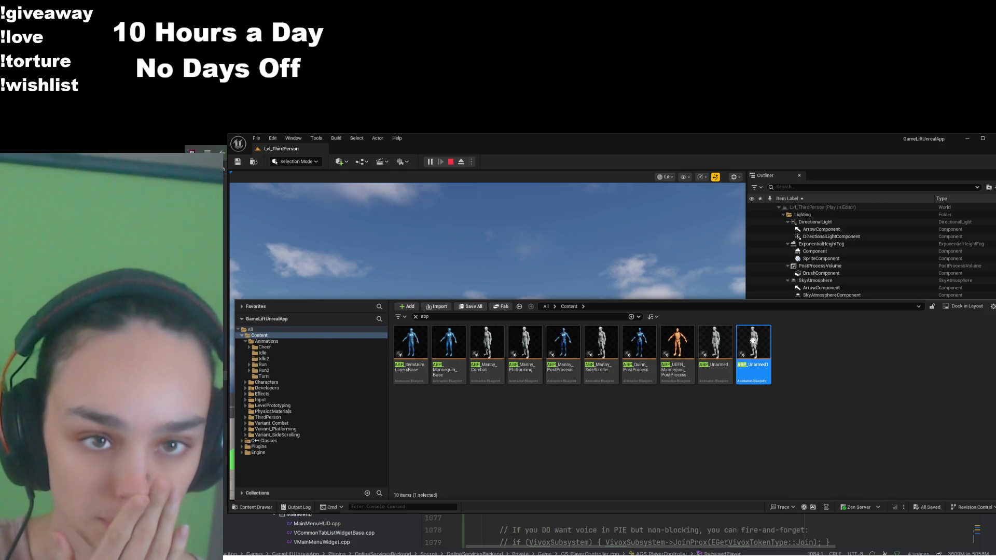
double_click(749, 345)
left_click_drag(556, 289, 492, 261)
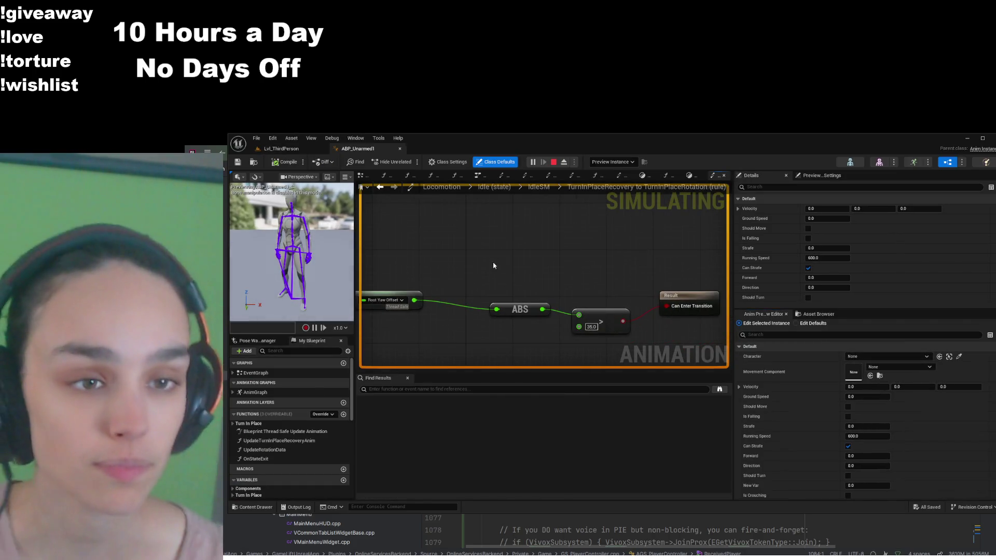
- Stop the simulation and raise the Recovery-to-Rotation rule threshold from 35 to 50, then compile
left_click(553, 161)
left_click(591, 326)
type("50")
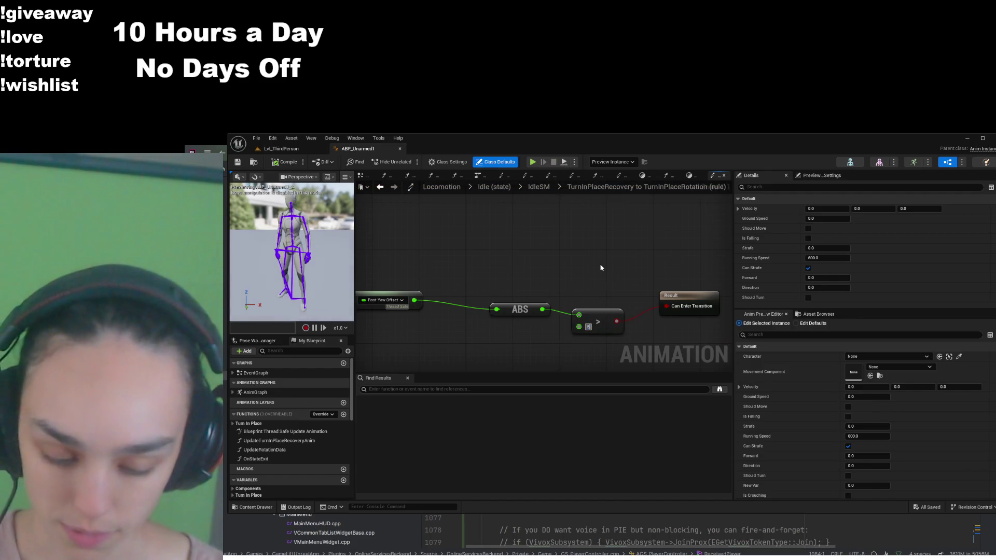
key("Return")
left_click(286, 162)
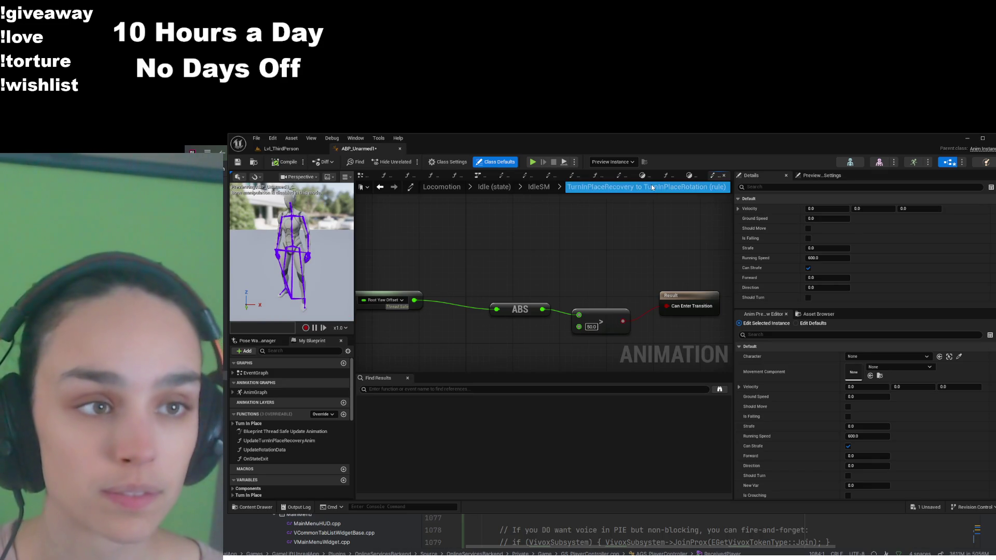
- Change the Idle-to-TurnInPlaceRotation rule threshold from 30 to 50, compile and save
left_click(538, 187)
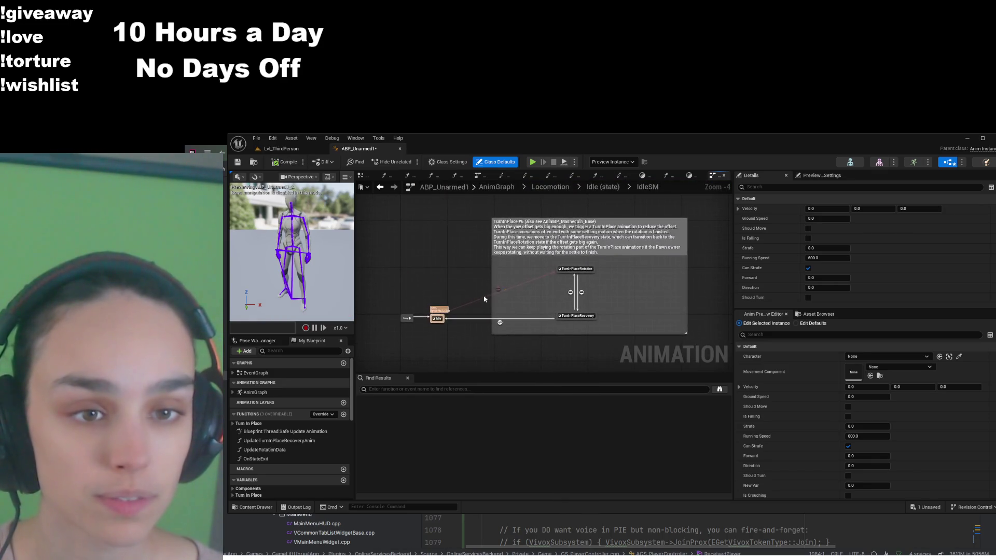
left_click(498, 288)
key("alt+Left")
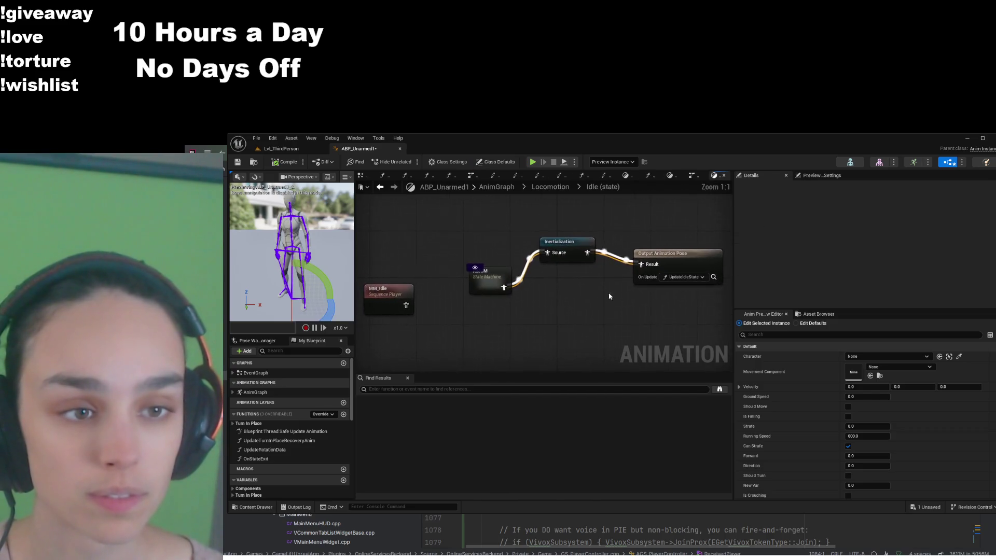
left_click(509, 276)
double_click(501, 288)
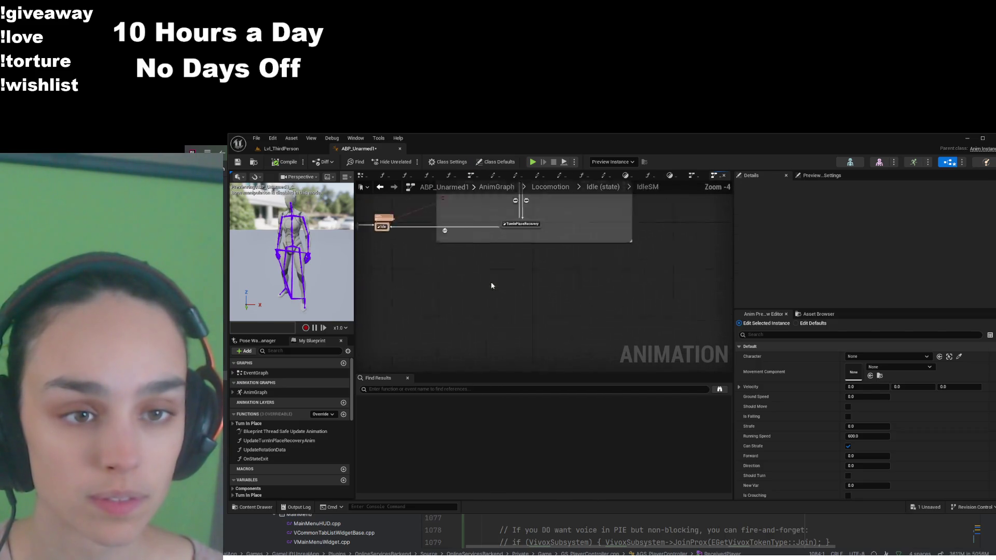
scroll(531, 304, "up", 3)
double_click(467, 278)
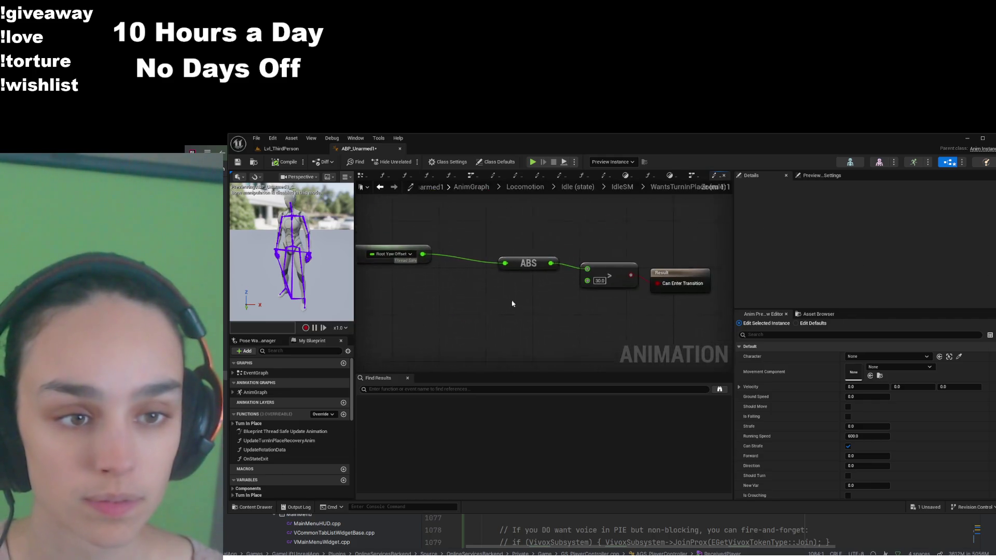
left_click(612, 287)
type("50")
key("Return")
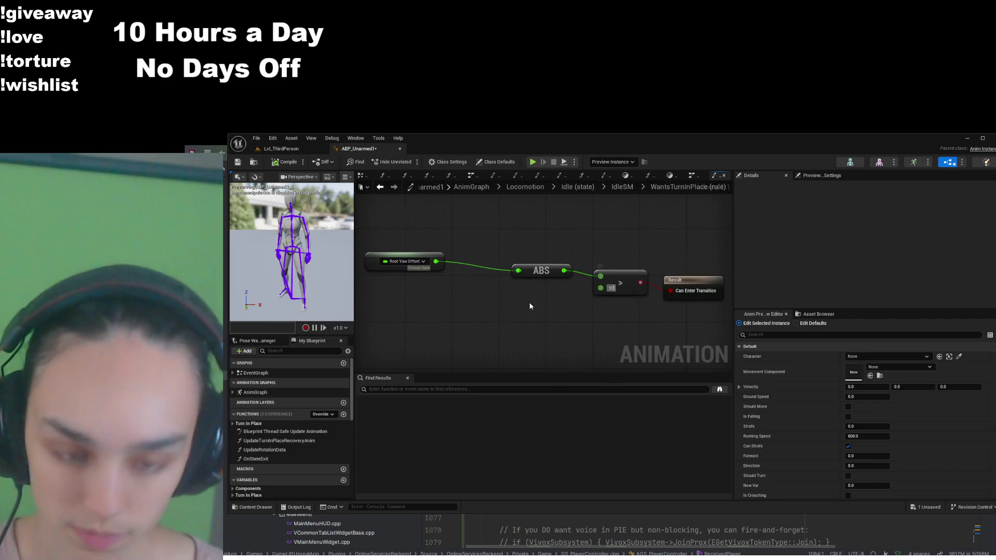
left_click(267, 165)
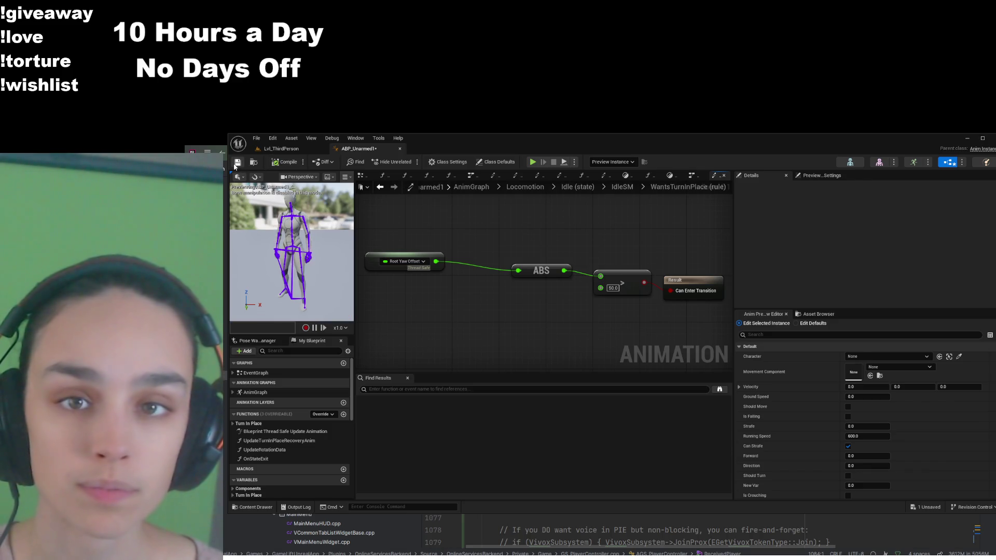
- Inspect the Result node of the TurnInPlaceRecovery-to-Idle transition rule
left_click(577, 187)
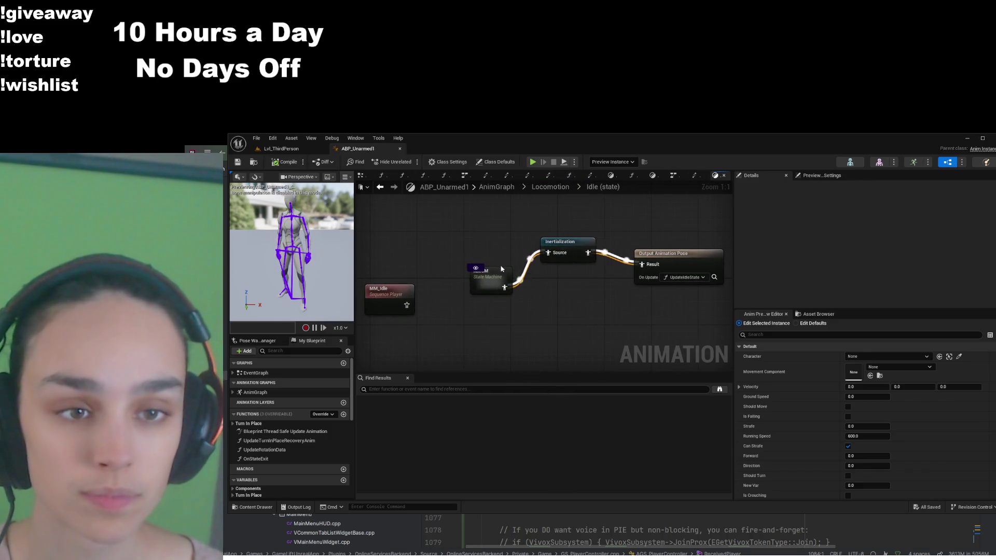
double_click(490, 280)
double_click(500, 323)
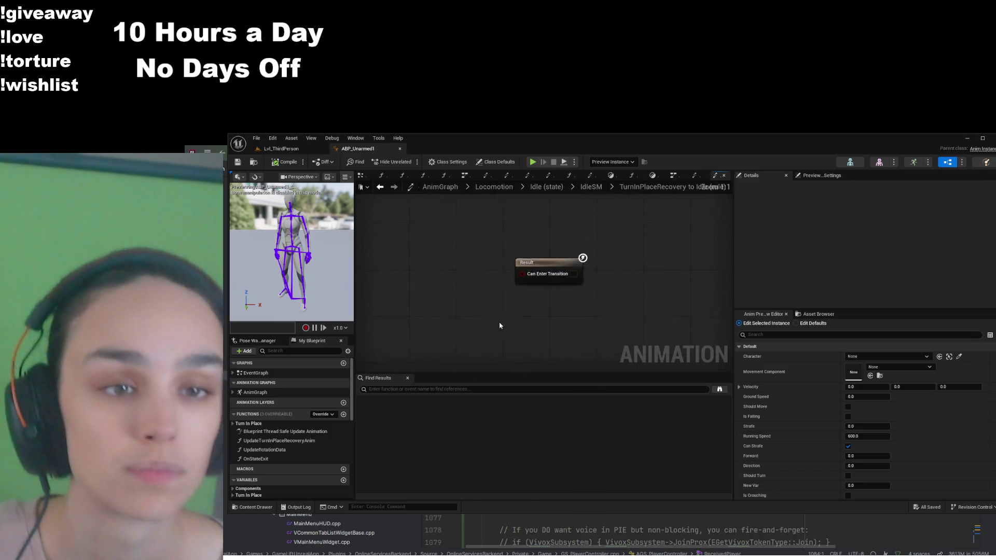
left_click(526, 272)
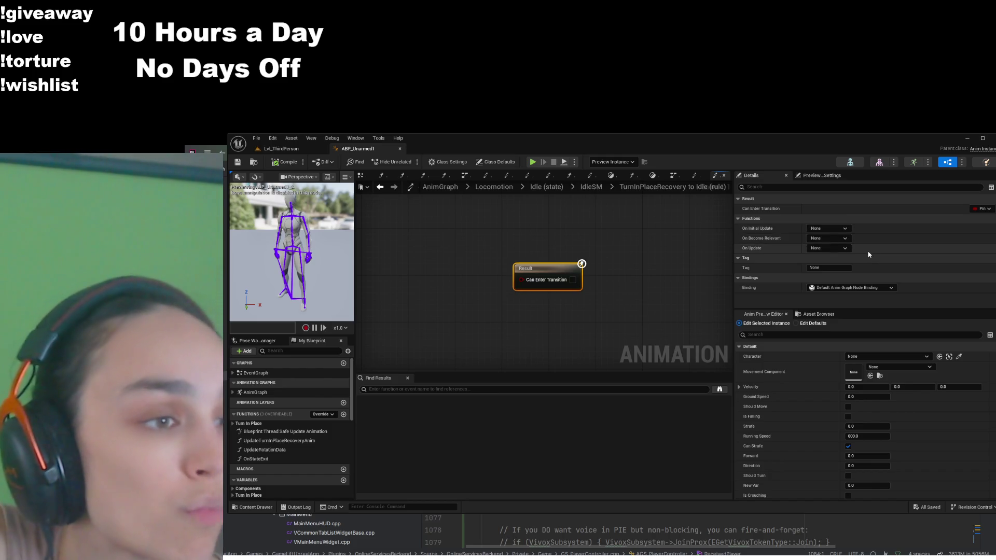
- Review the TurnInPlaceRecovery state's OnStateExit graph, then go back to Lvl_ThirdPerson
left_click(591, 187)
left_click(577, 316)
double_click(577, 317)
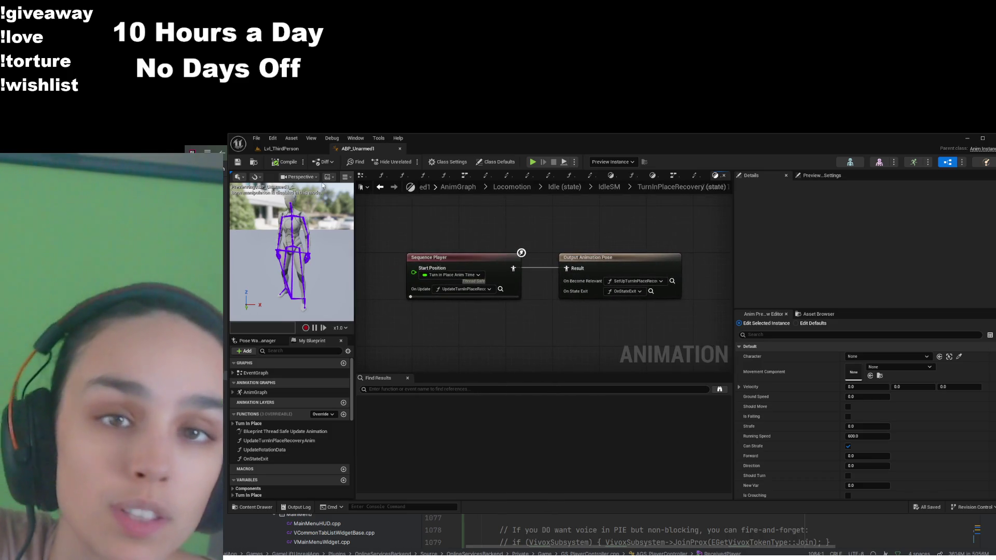
scroll(279, 427, "down", 3)
double_click(256, 400)
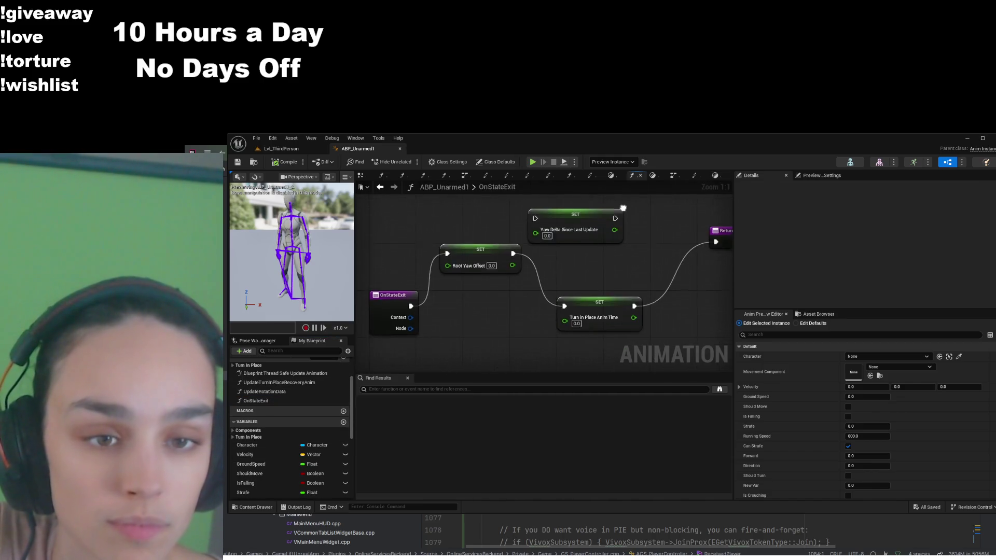
left_click(281, 149)
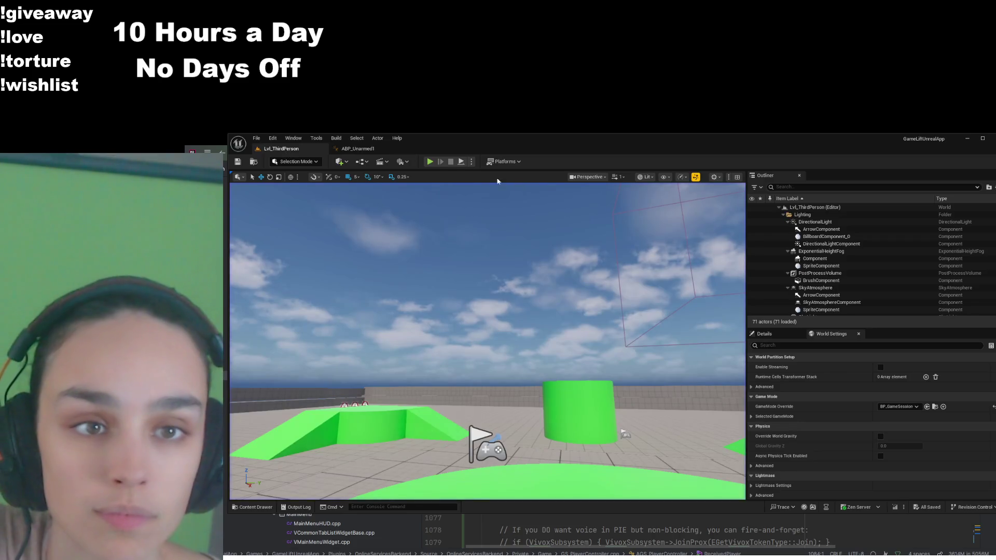
- Walk the character toward the green cylinder and ramps, turning the camera to test turning
left_click(478, 437)
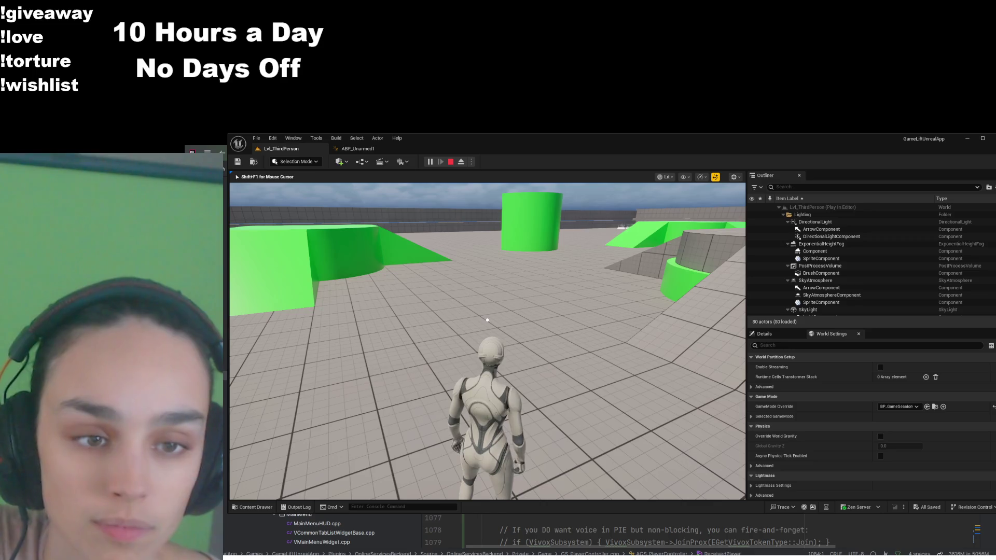
key("w")
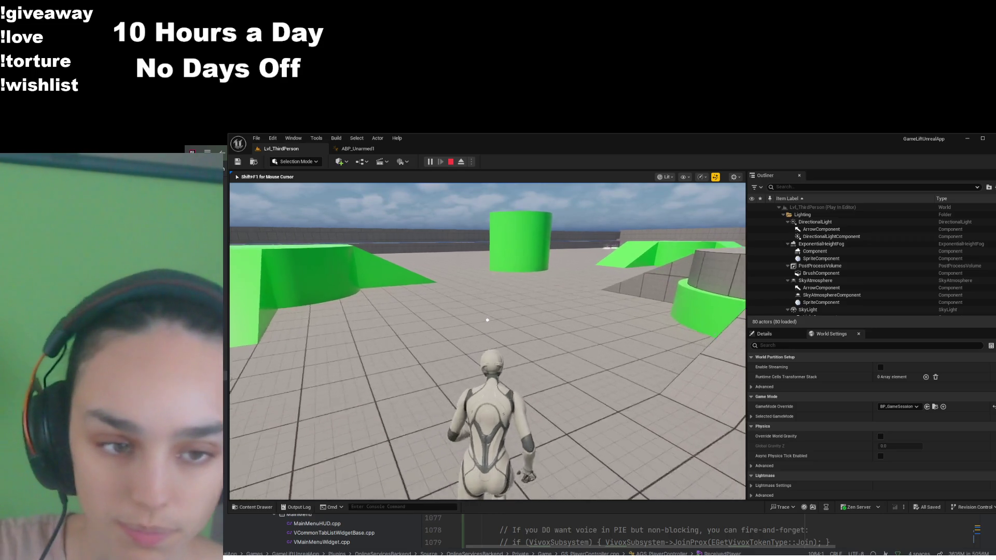
key("w")
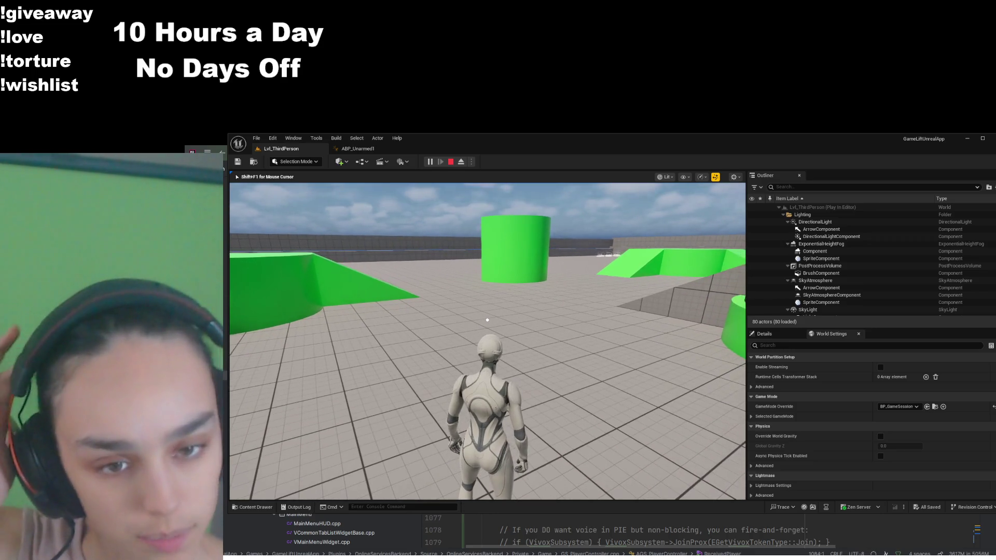
key("w")
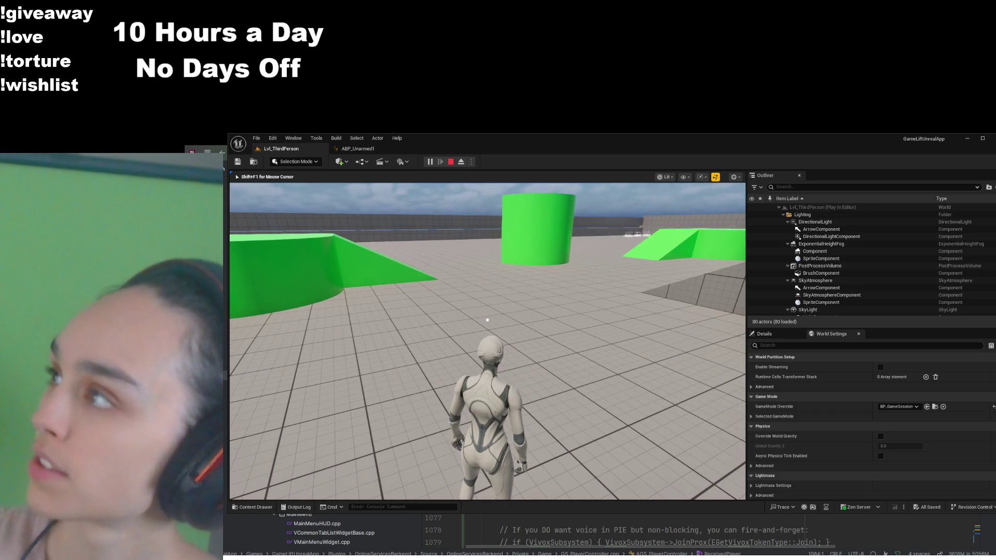
key("w")
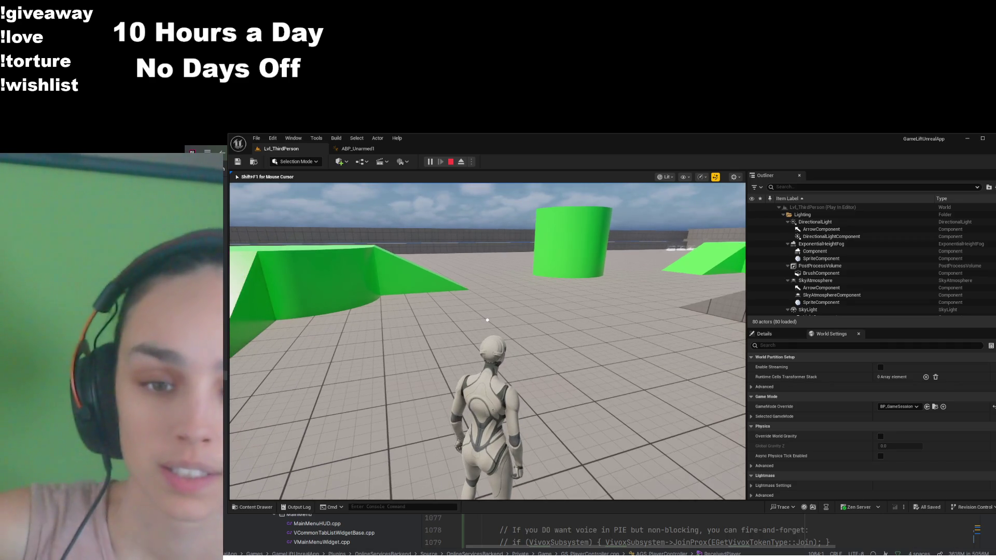
mouse_move(487, 320)
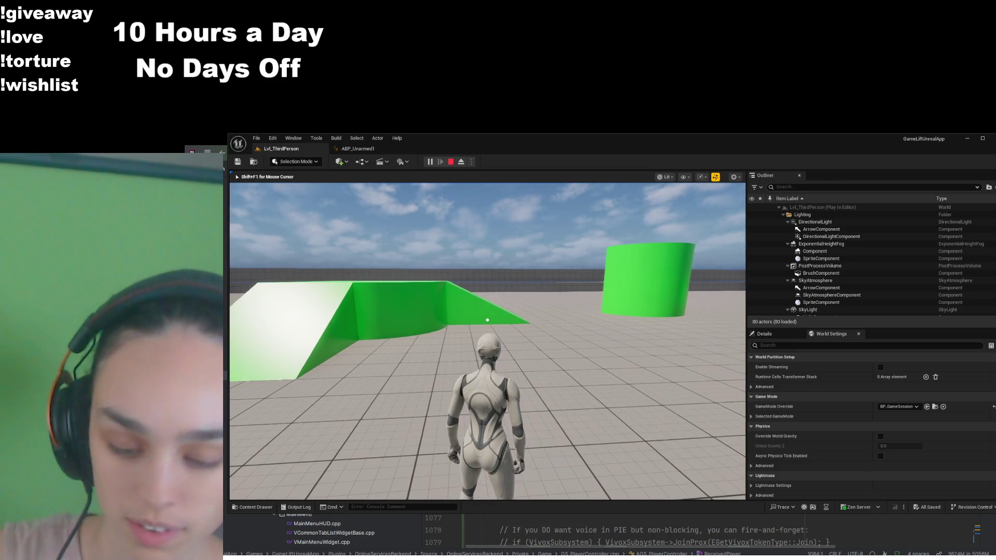
key("w")
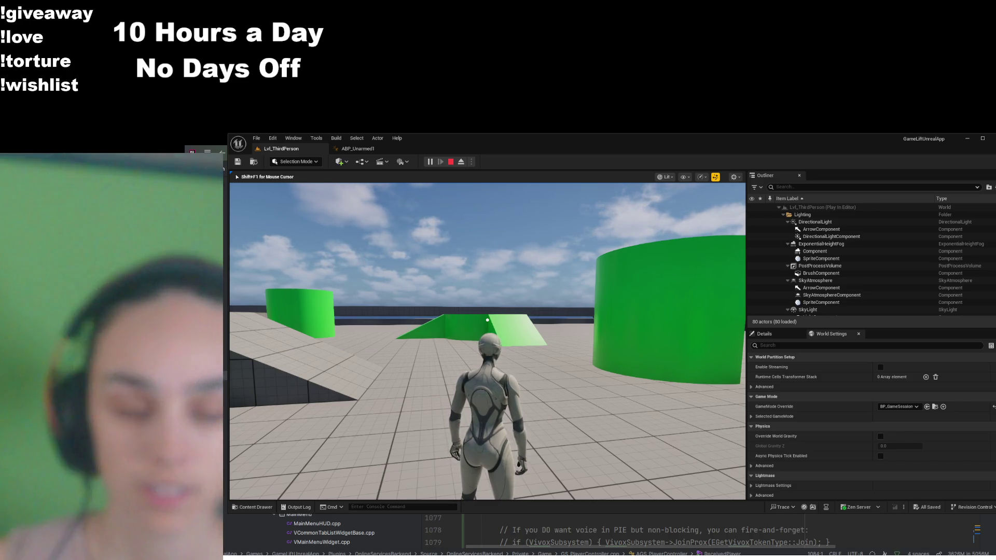
key("w")
key("w")
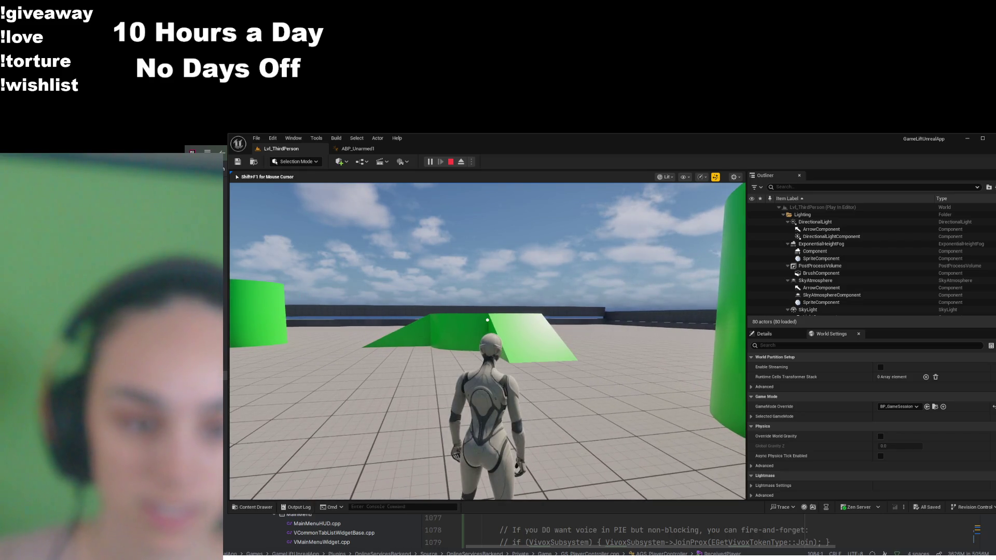
key("w")
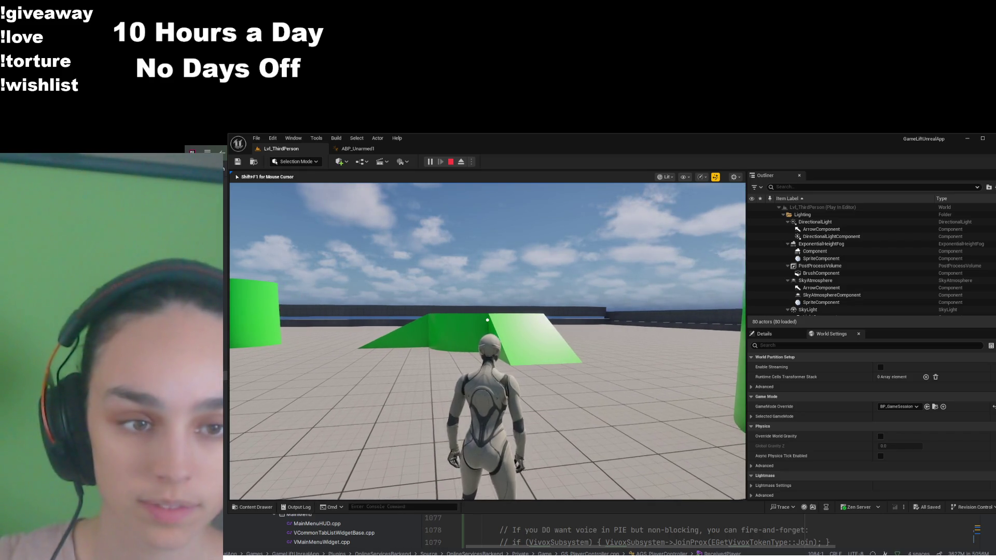
key("w")
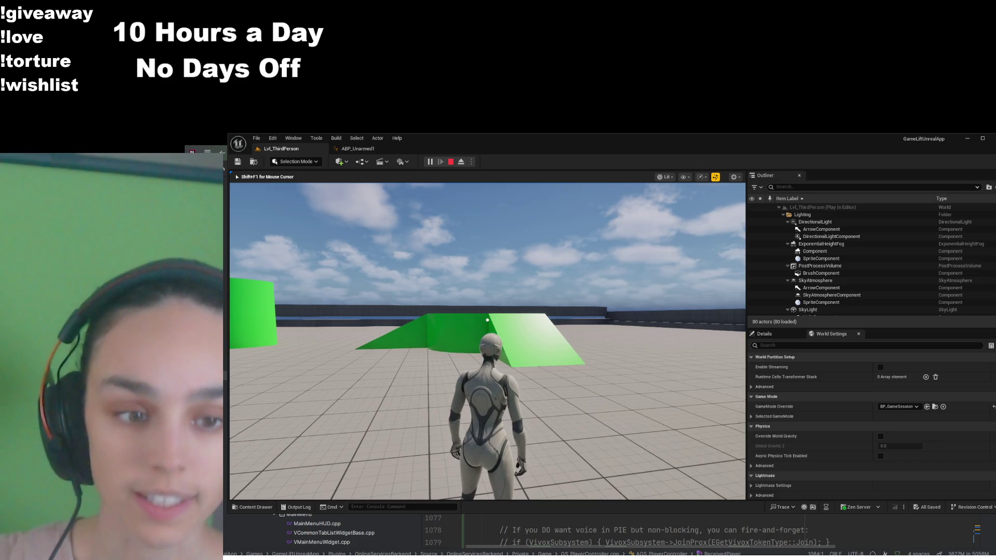
key("w")
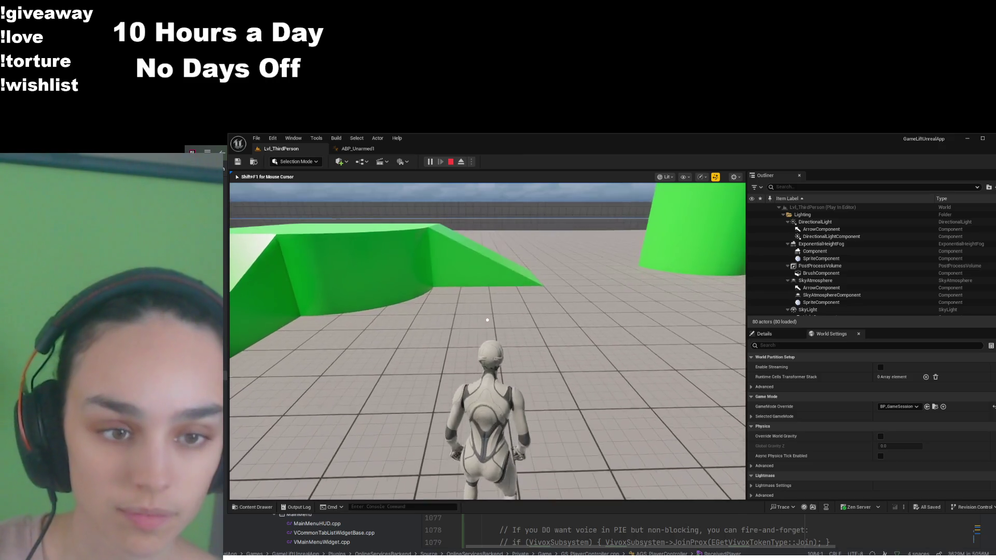
key("w")
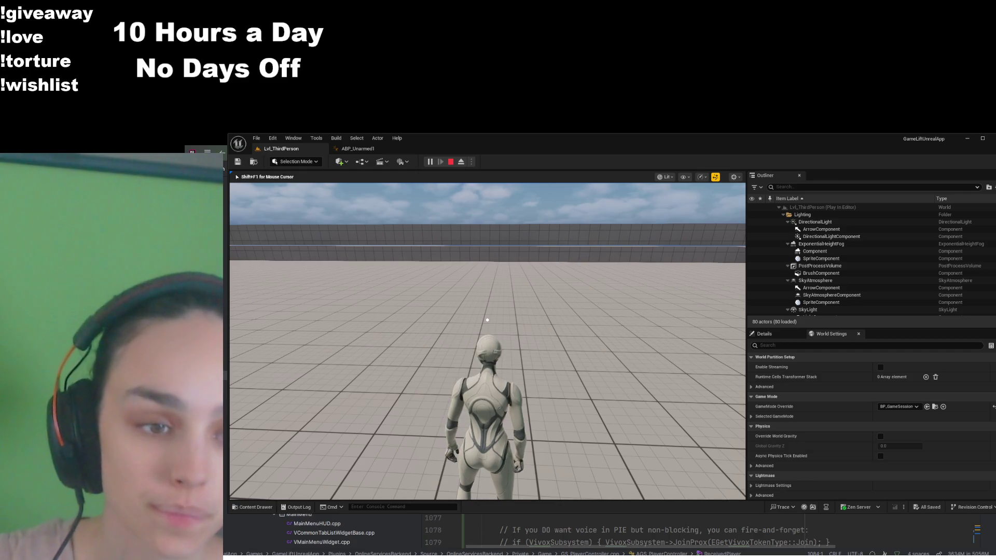
- Stop the test play, open BP_ThirdPersonCharacter and select its Mesh component in the viewport
left_click(451, 162)
left_click(252, 508)
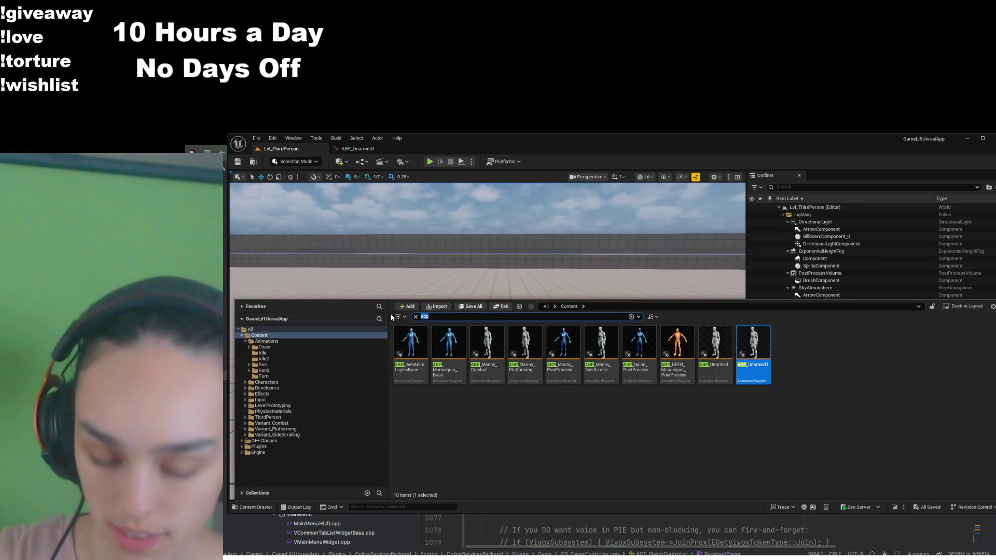
type("i")
left_click(409, 343)
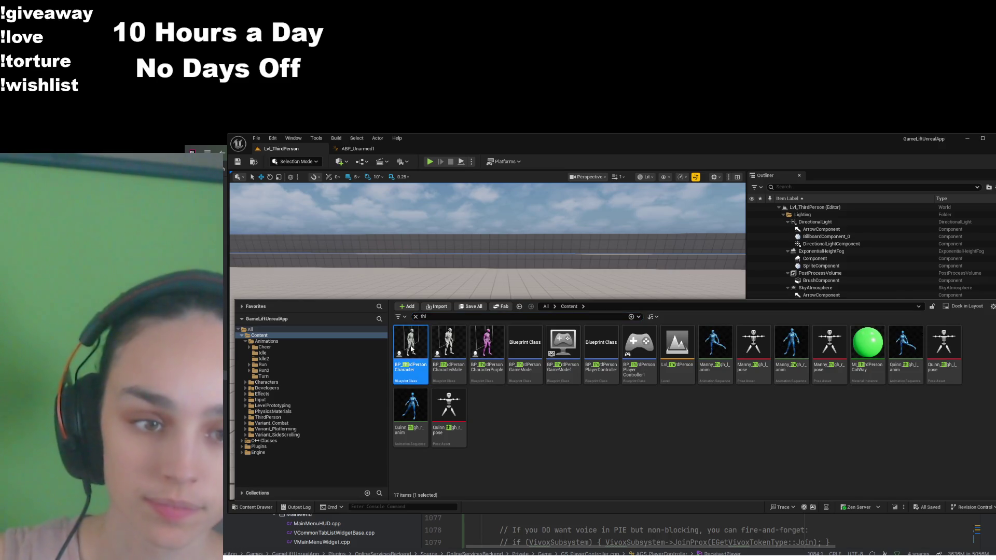
double_click(410, 349)
left_click(379, 176)
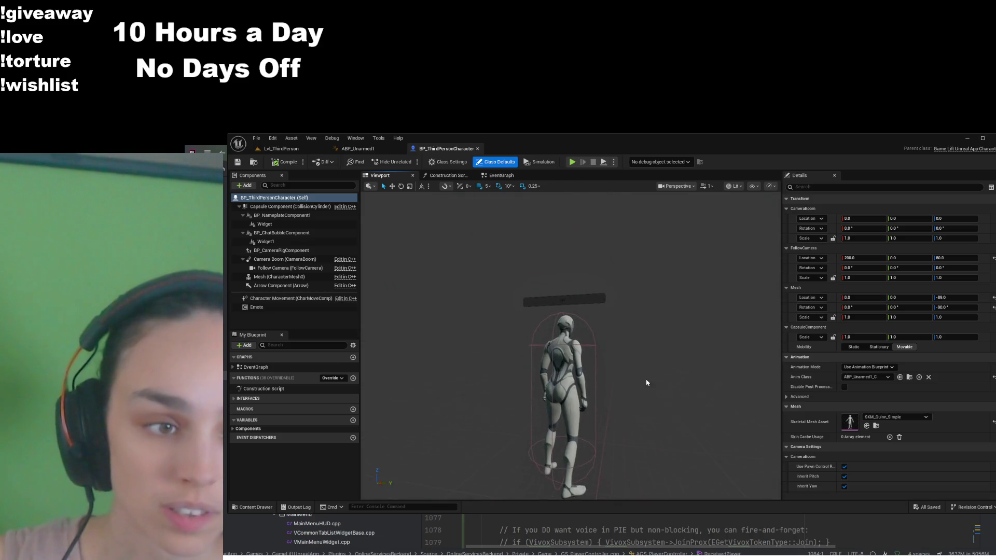
left_click(283, 276)
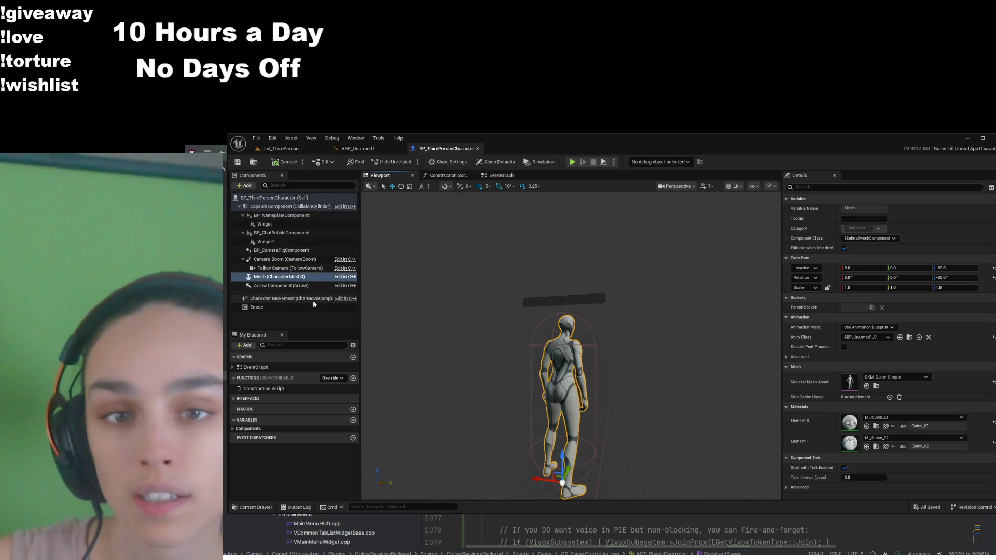
- Rotate the character's Mesh component to a Z rotation of -90
left_click(293, 198)
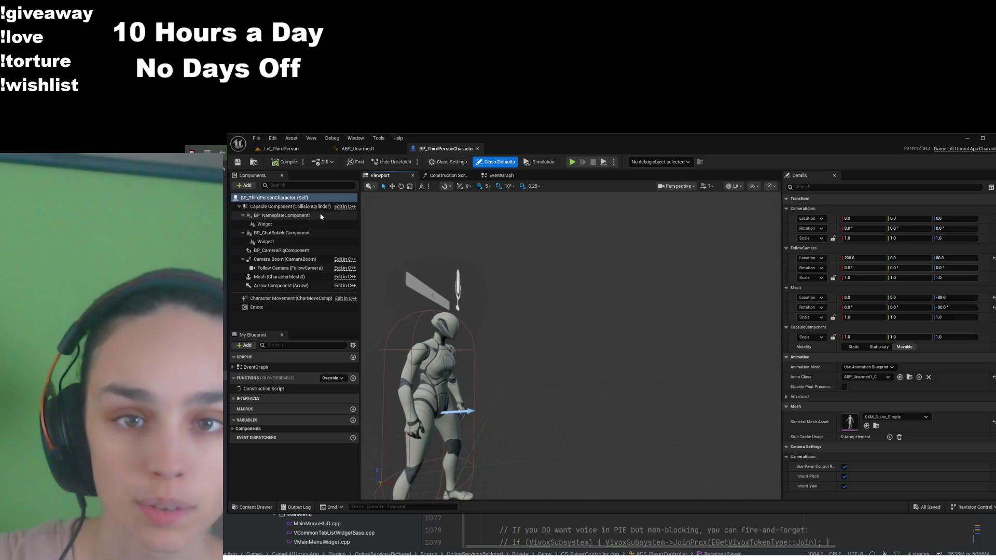
left_click(303, 207)
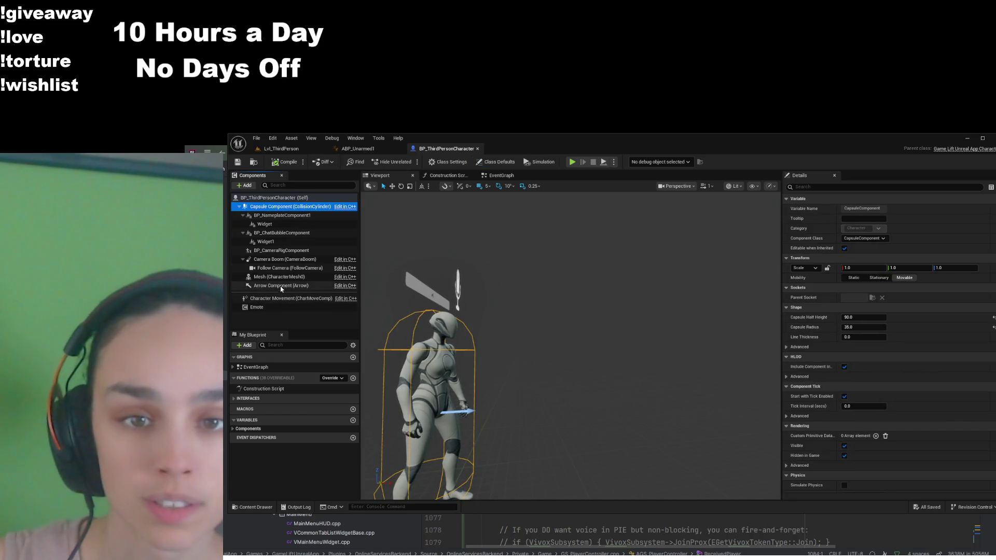
left_click(284, 277)
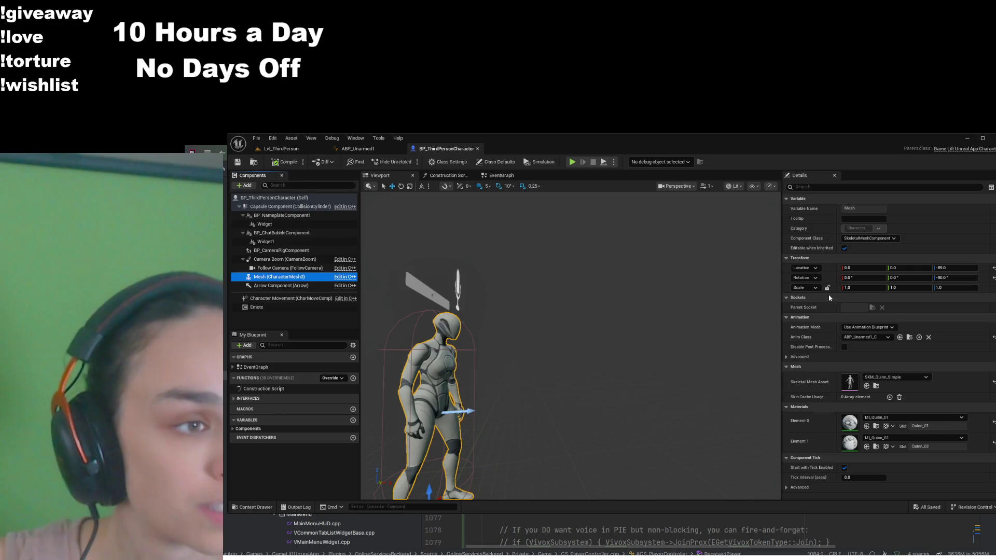
key("f")
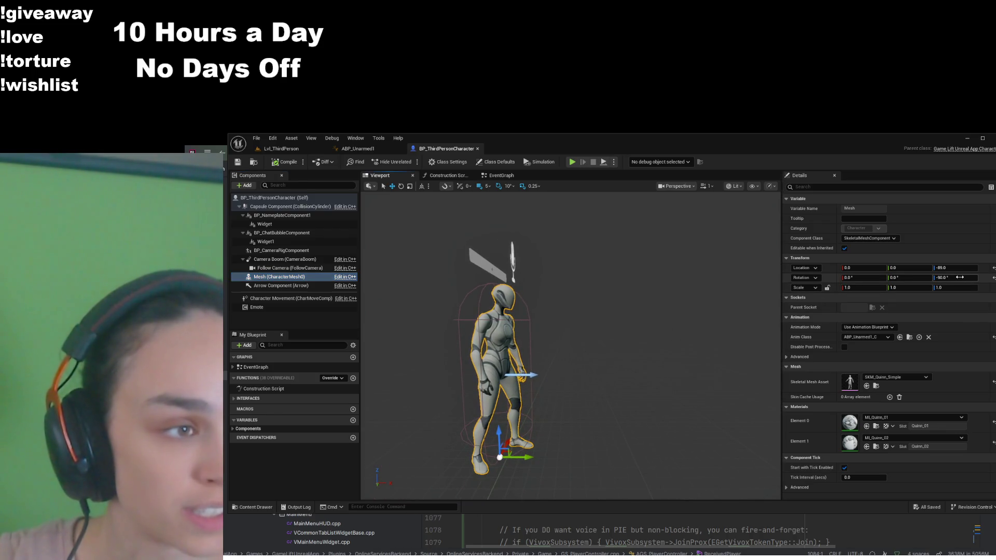
left_click_drag(959, 278, 953, 277)
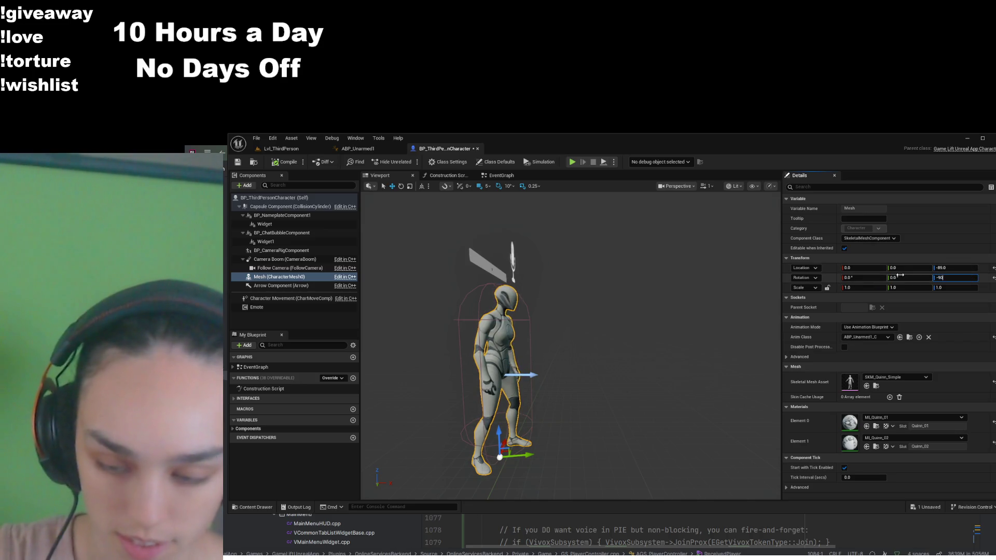
key("Return")
- Check the mesh orientation from a top-down view and test-run the character in play
mouse_move(596, 363)
left_mouse_down()
mouse_move(571, 337)
mouse_move(596, 311)
left_mouse_up()
mouse_move(674, 363)
left_mouse_down()
mouse_move(581, 311)
mouse_move(747, 188)
left_mouse_up()
key("alt+j")
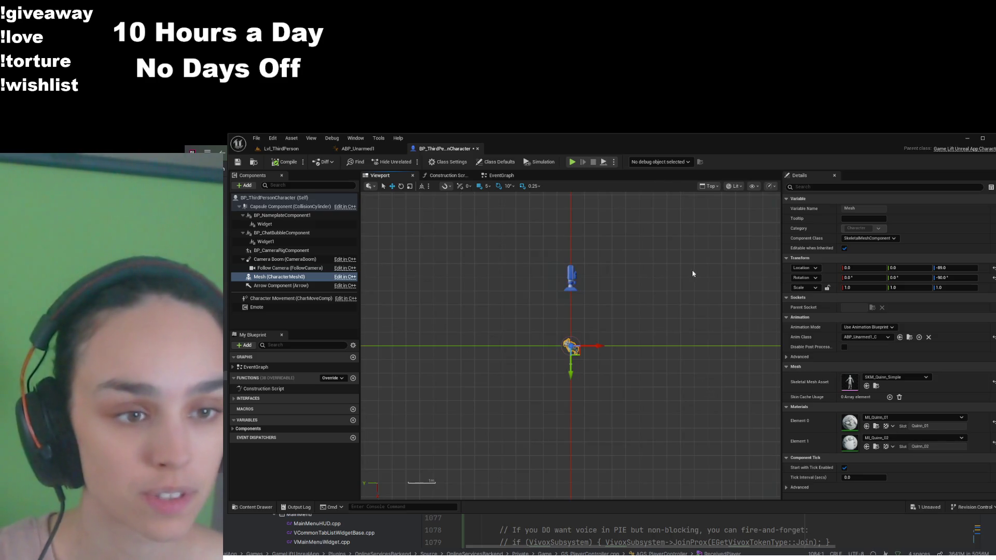
scroll(533, 378, "up", 5)
key("f")
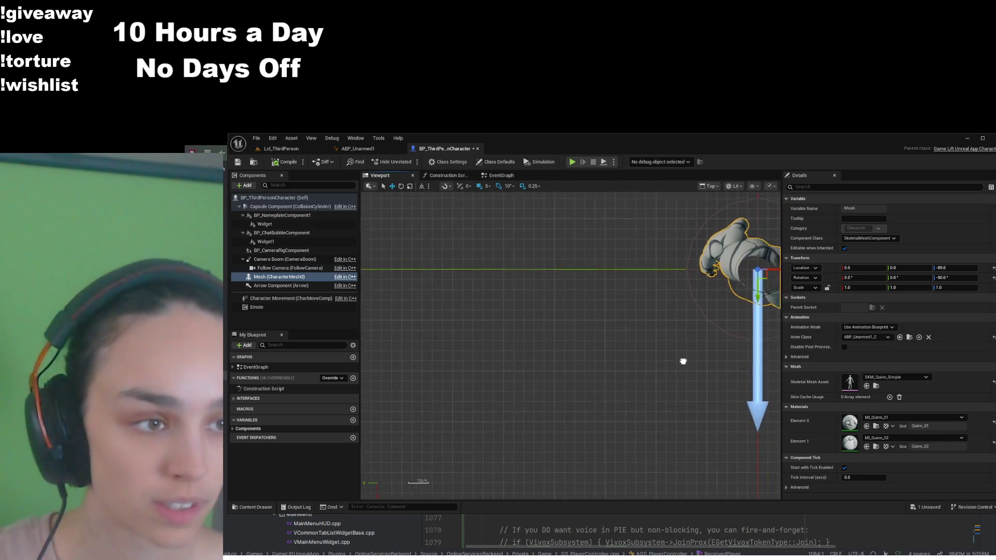
mouse_move(680, 357)
left_mouse_down()
mouse_move(575, 363)
mouse_move(622, 367)
left_mouse_up()
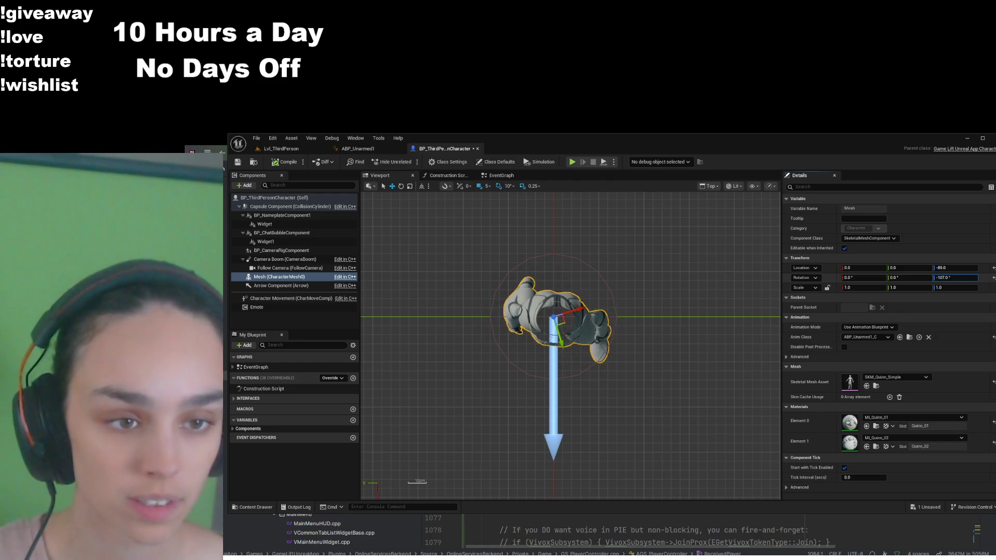
key("alt+p")
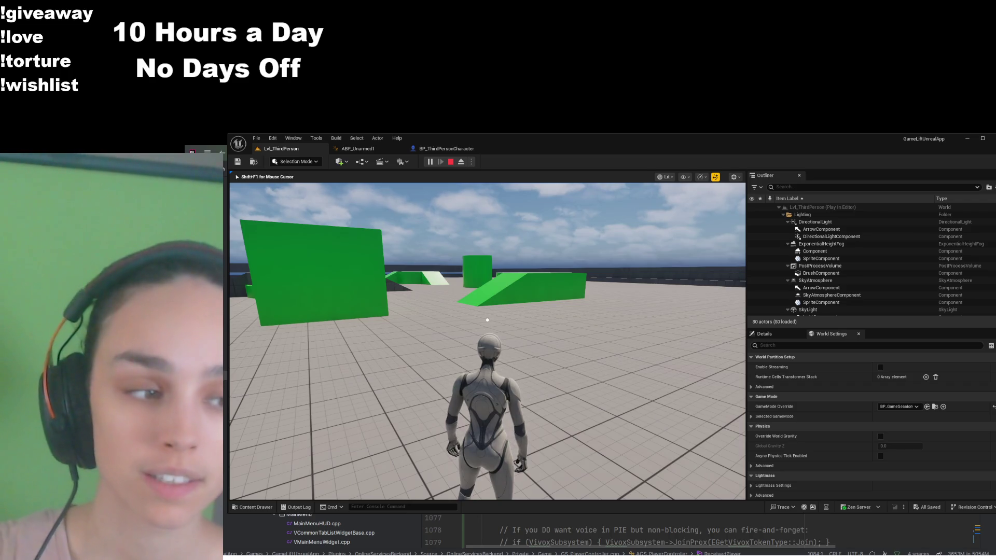
key("w")
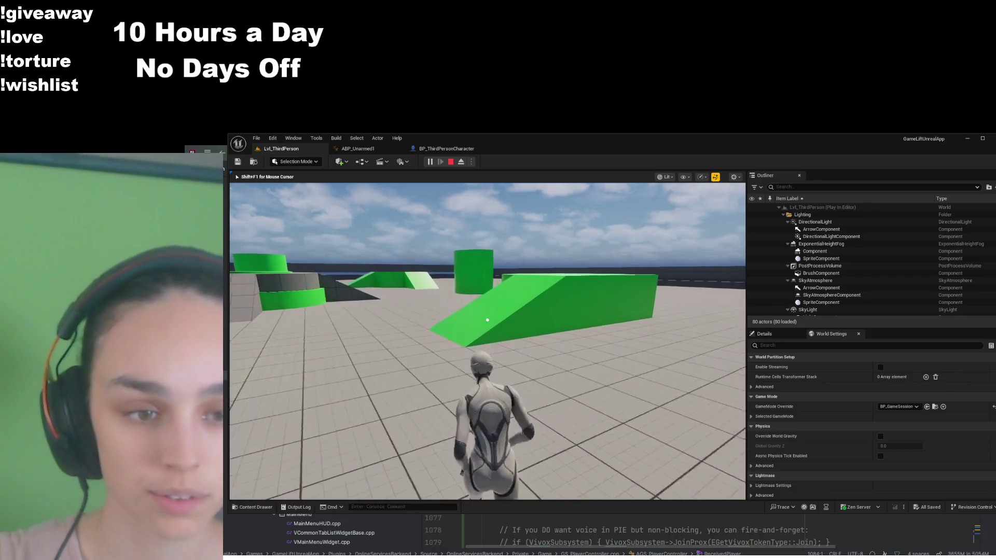
mouse_move(486, 319)
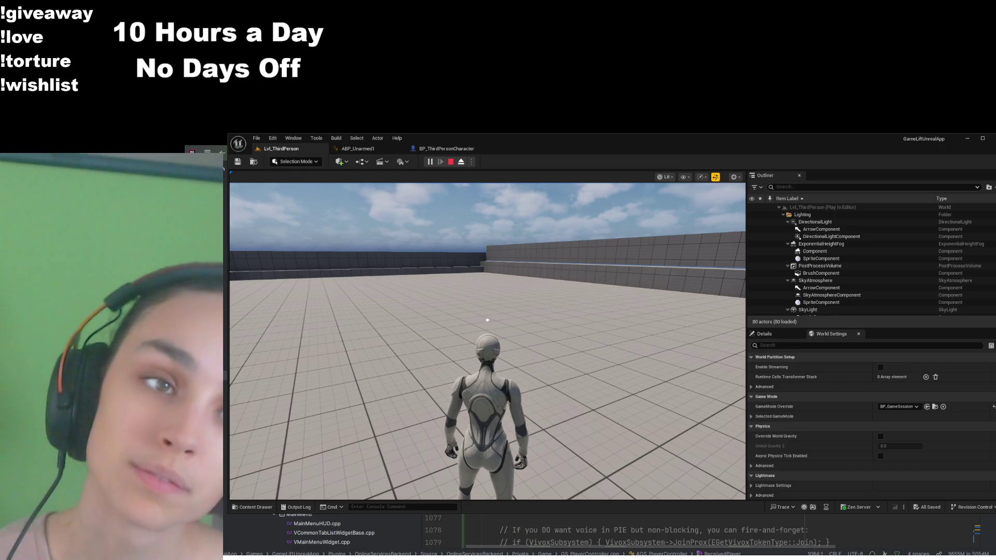
key("Escape")
- Re-enter the mesh Z rotation of -90, save the blueprint, and play-test from Lvl_ThirdPerson
left_click(952, 278)
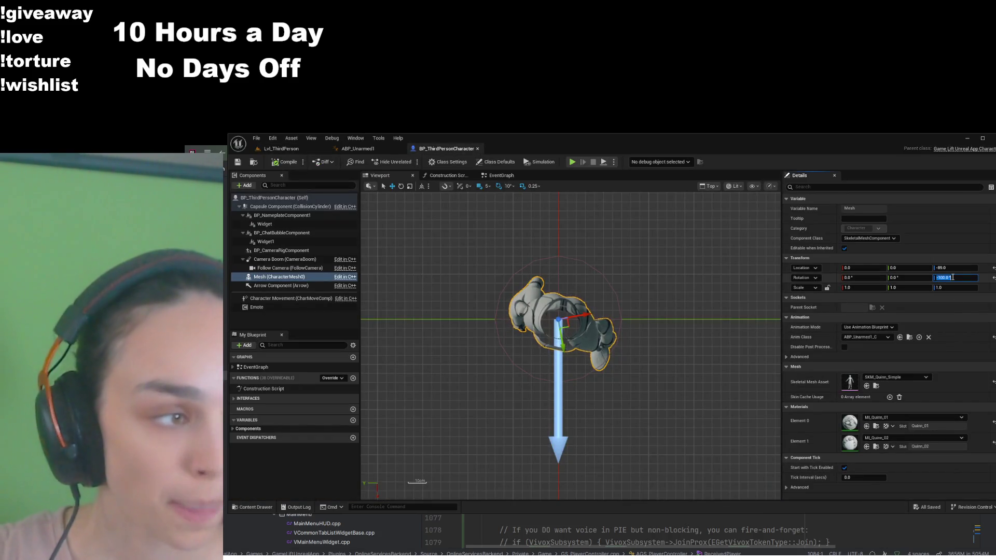
type("90")
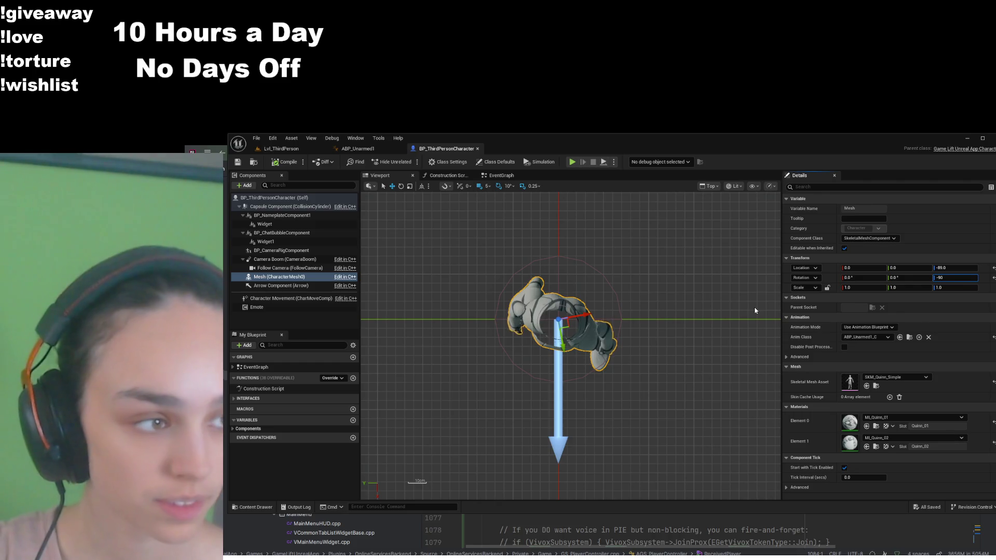
key("Return")
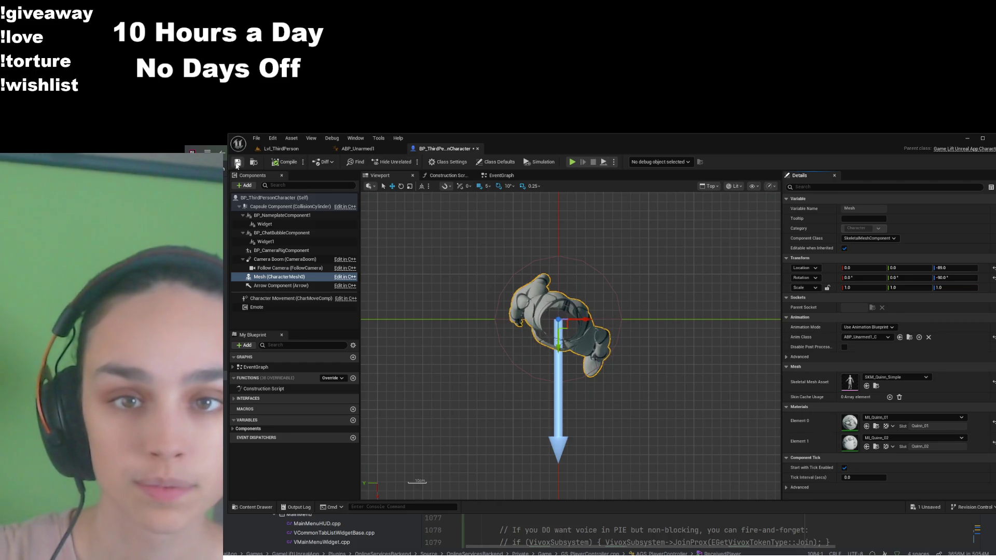
left_click(237, 164)
left_click(280, 148)
left_click(430, 162)
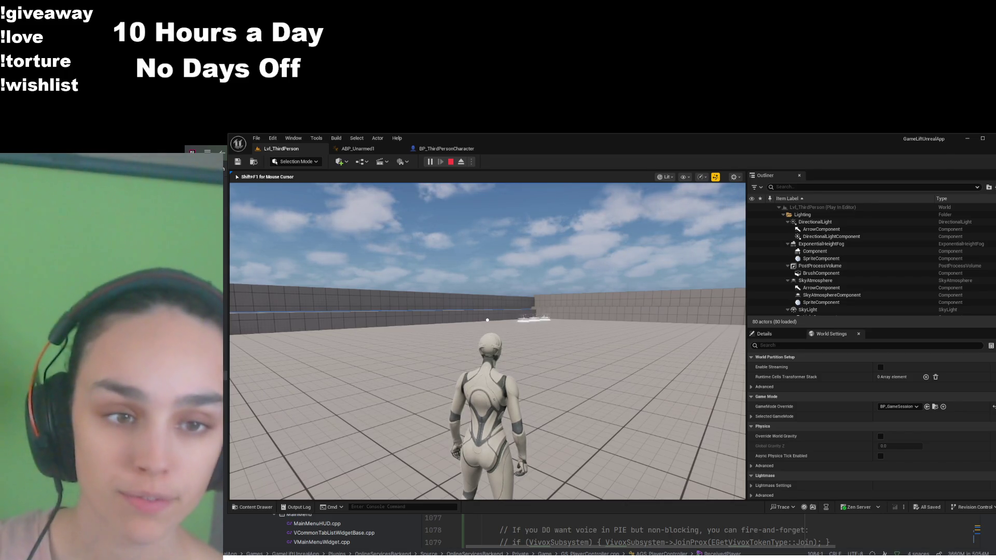
key("d")
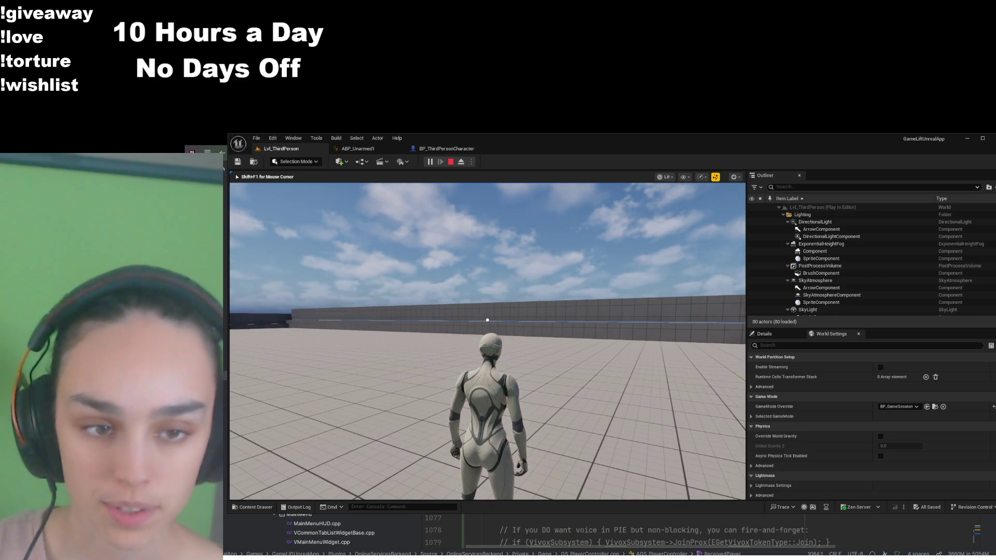
key("a")
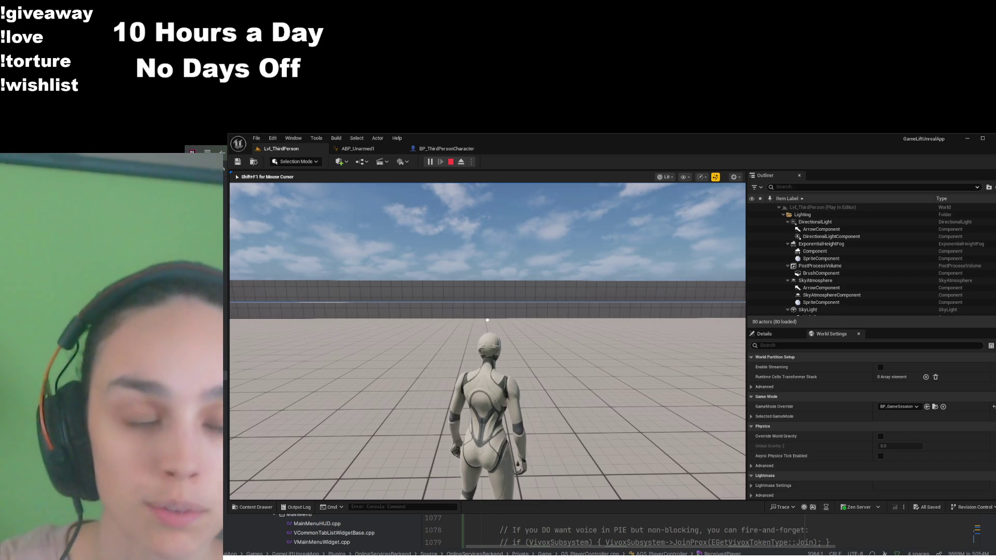
mouse_move(487, 320)
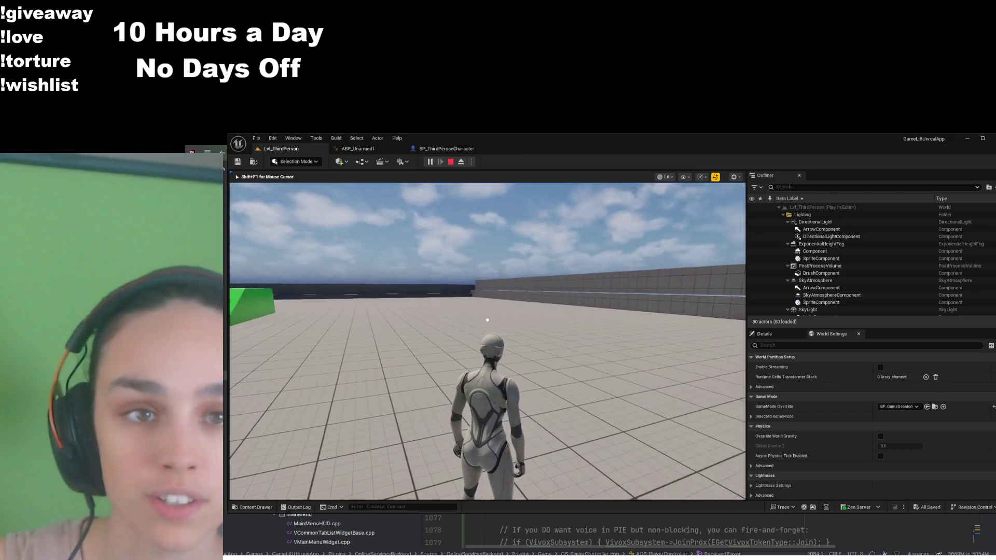
key("shift+F1")
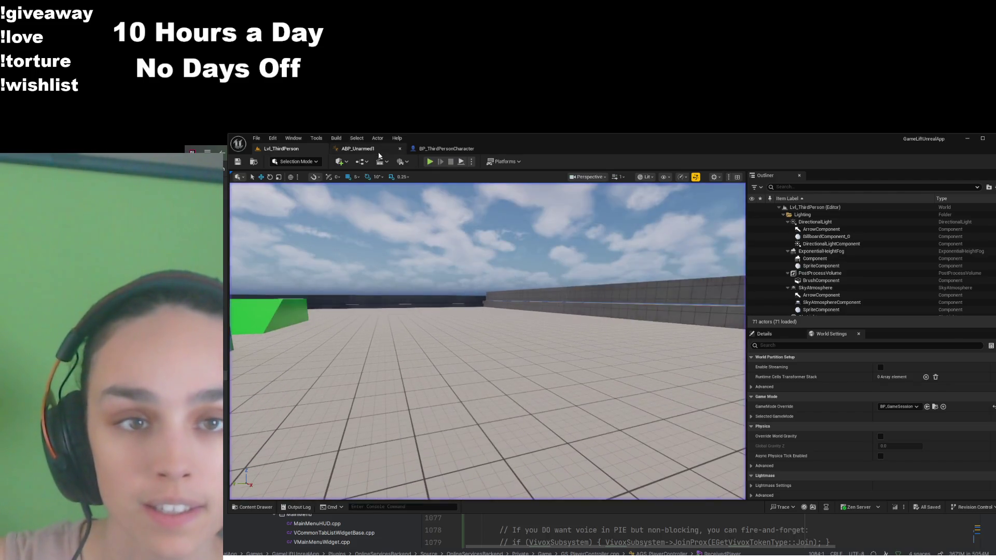
- Look over ABP_Unarmed1's OnStateExit graph, then play-test running the character around the level
left_click(358, 148)
scroll(482, 280, "up", 1)
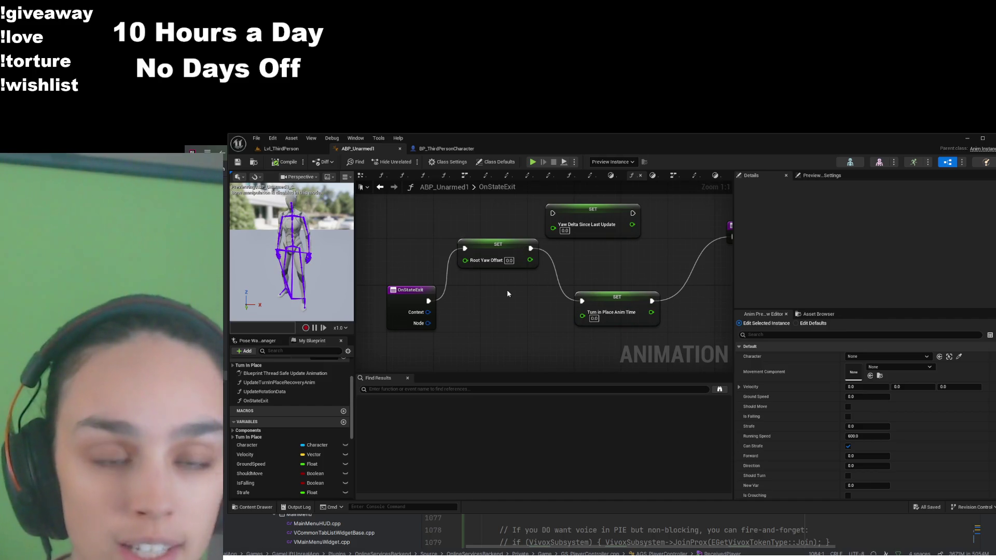
left_click(281, 149)
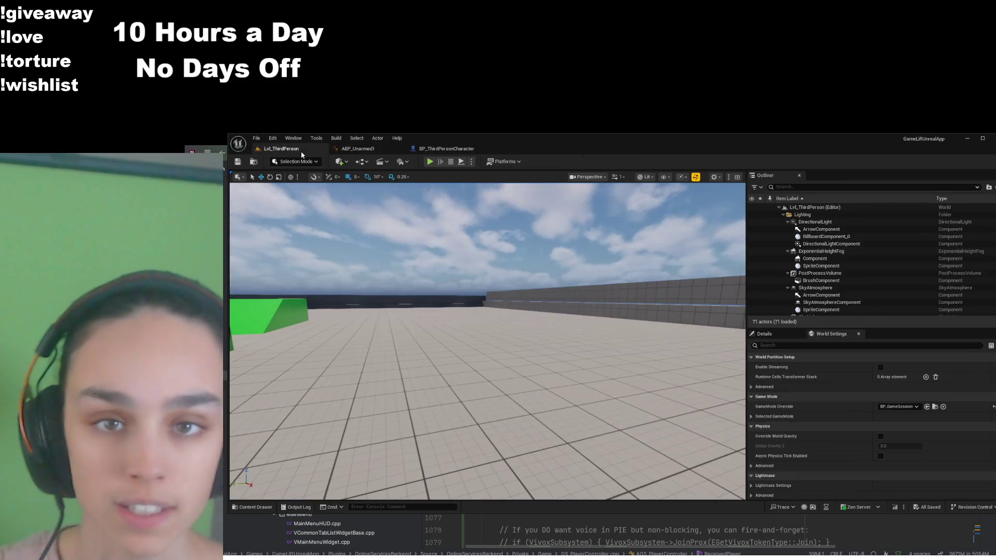
left_click(429, 162)
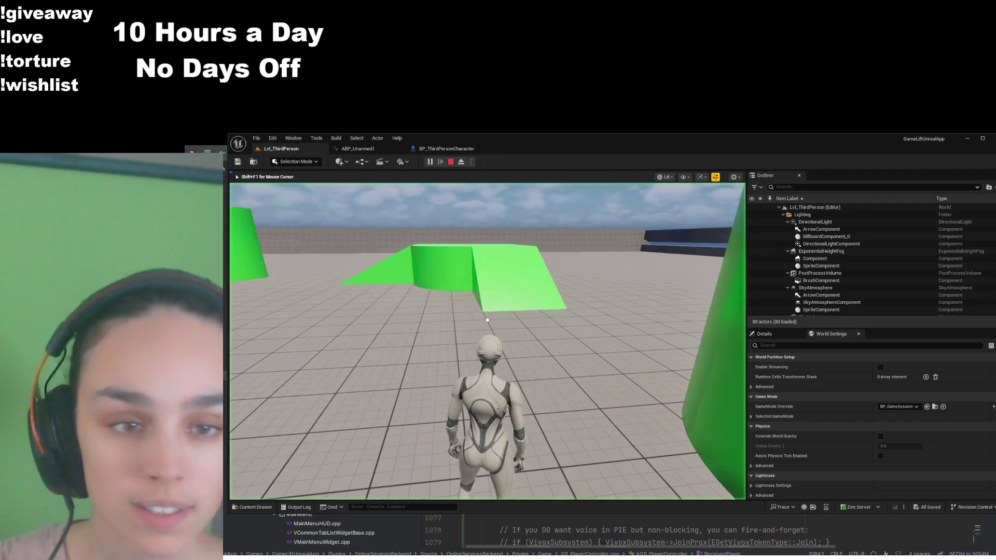
key("w")
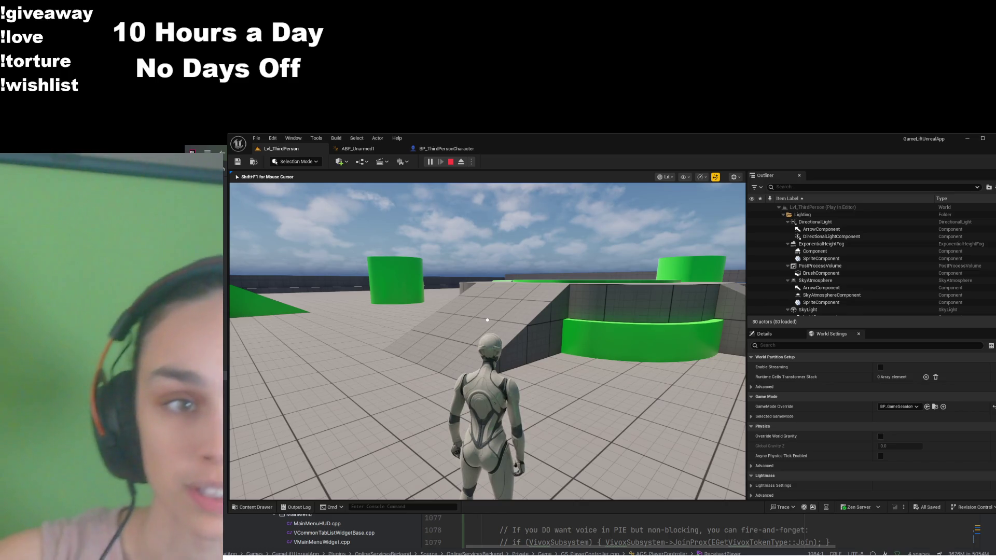
key("shift+F1")
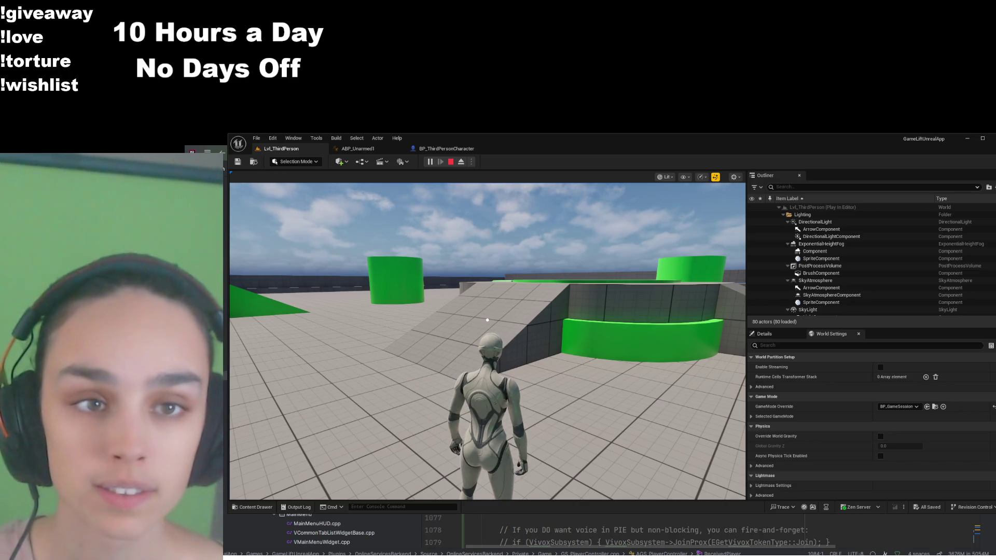
- Stop play and connect OnStateExit's exec pin directly to the Return Node
left_click(450, 161)
left_click(354, 146)
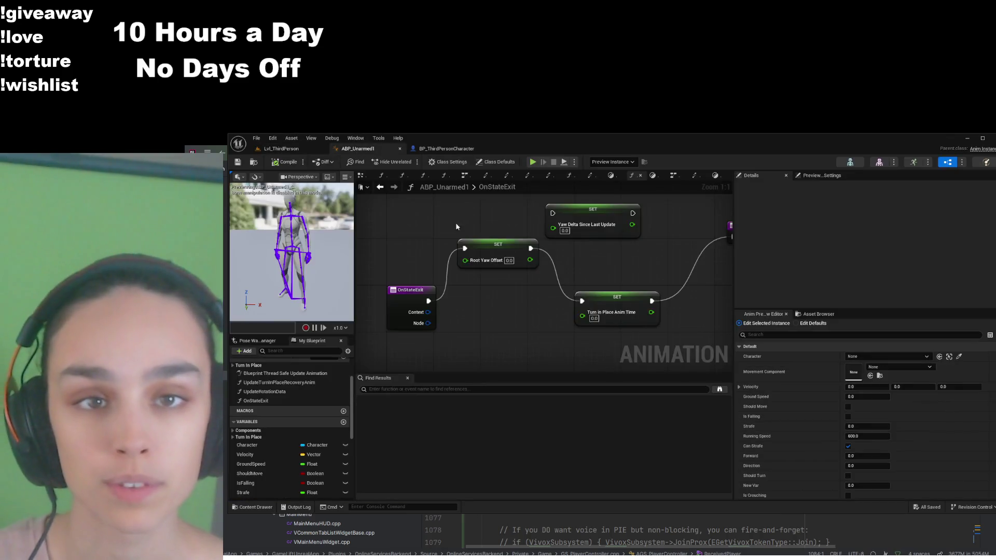
left_click_drag(449, 314, 475, 293)
left_click(695, 226)
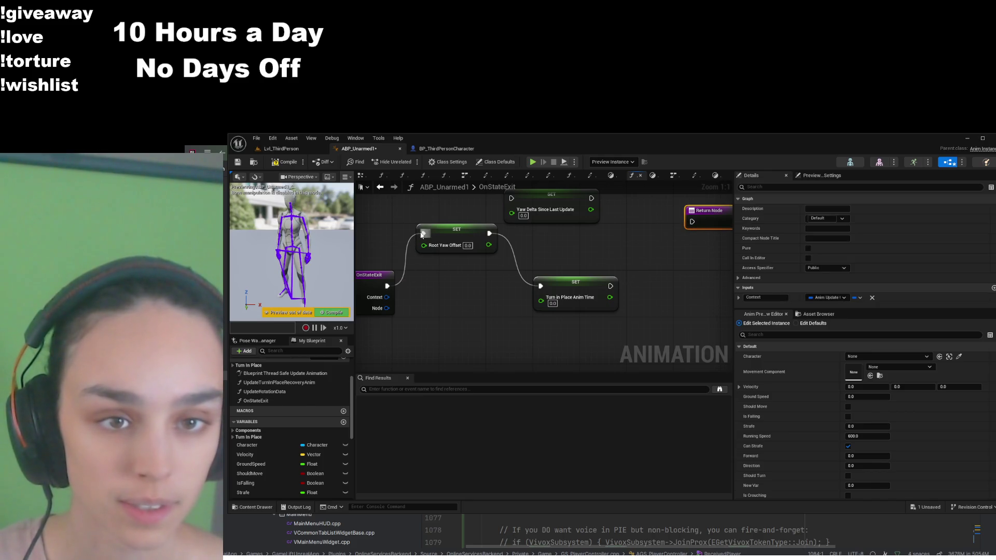
left_click(430, 250)
left_click_drag(387, 286, 692, 222)
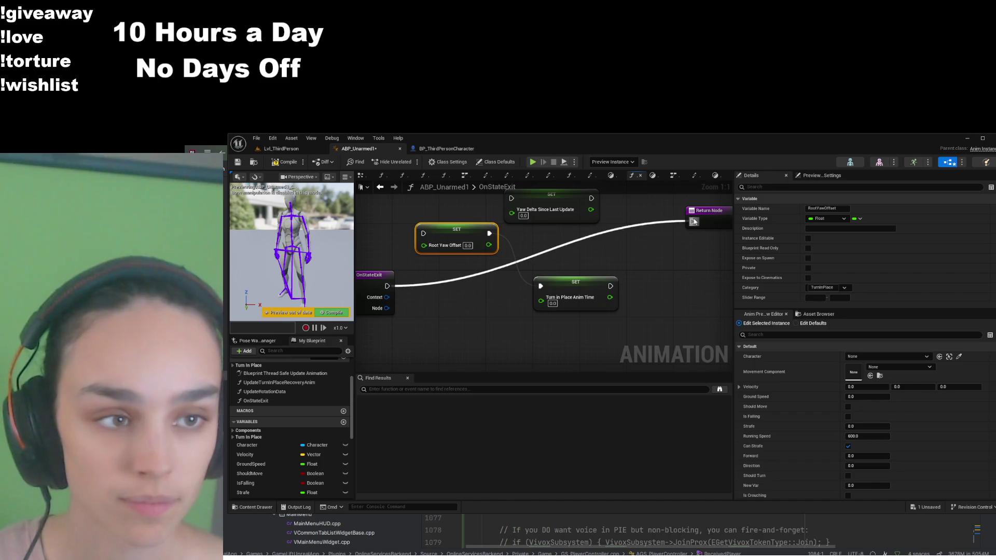
- Compile and save ABP_Unarmed1 and start a play session in Lvl_ThirdPerson
left_click(285, 162)
left_click(238, 162)
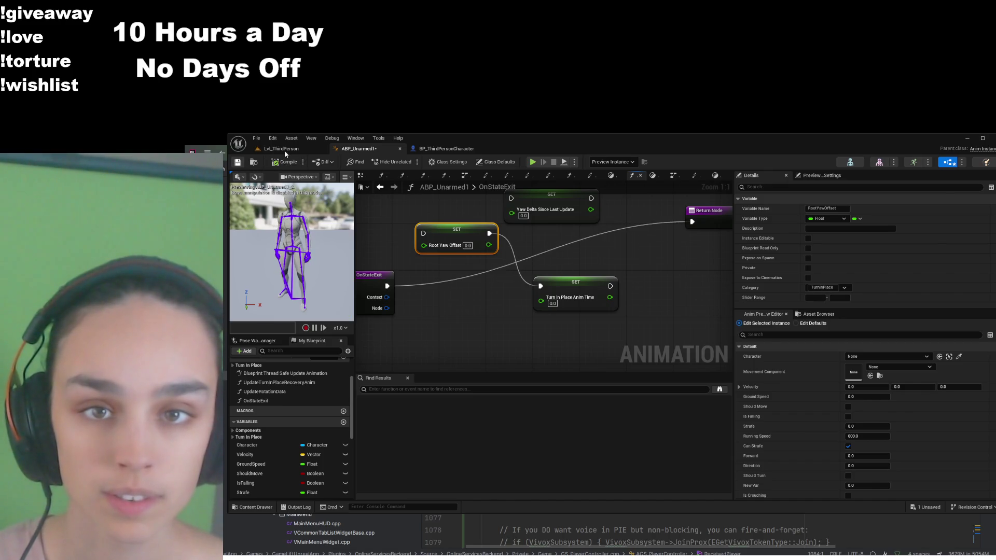
left_click(281, 148)
left_click(429, 161)
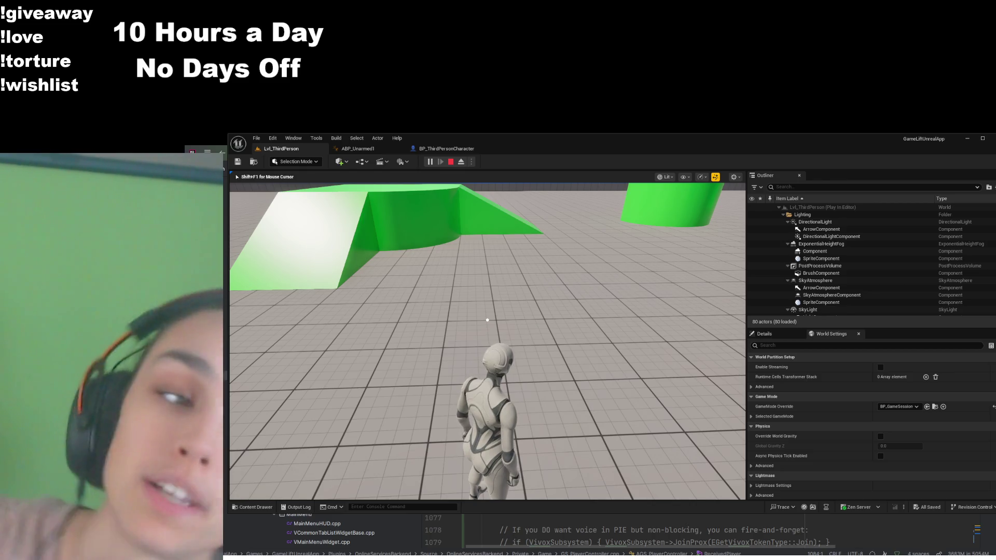
- Watch the character turn in place during the play test, then exit with Esc
mouse_move(487, 320)
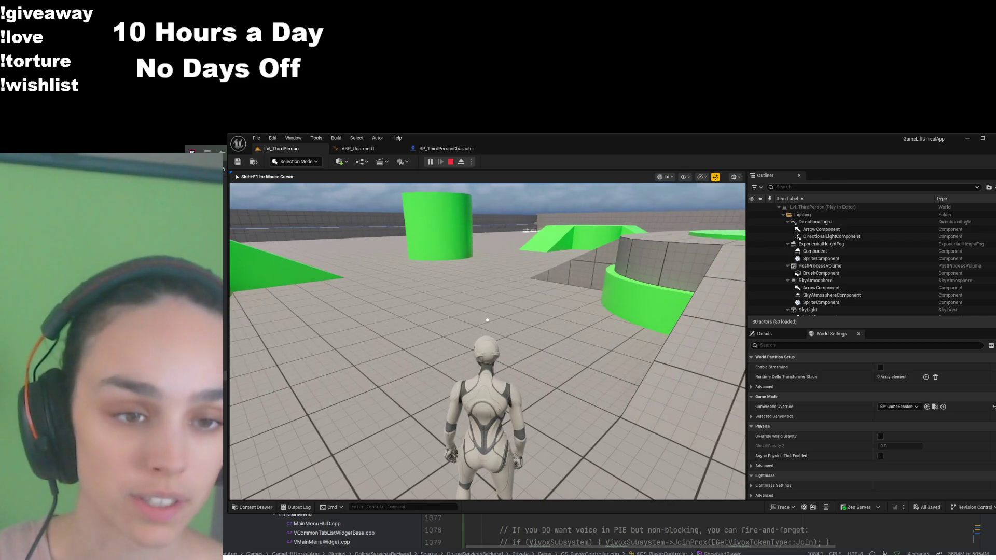
key("Escape")
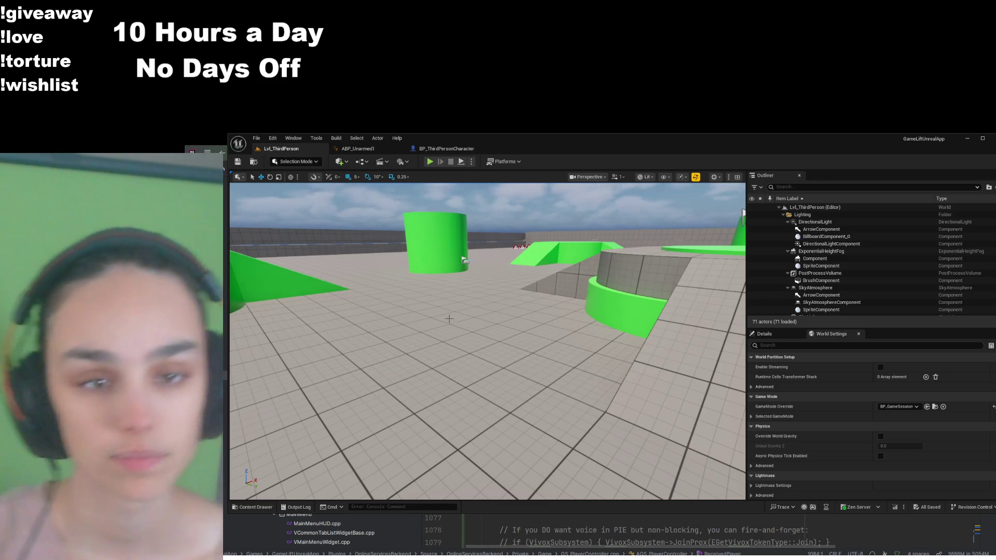
- Play the level and run the character toward the green cylinder and shapes
left_click(429, 161)
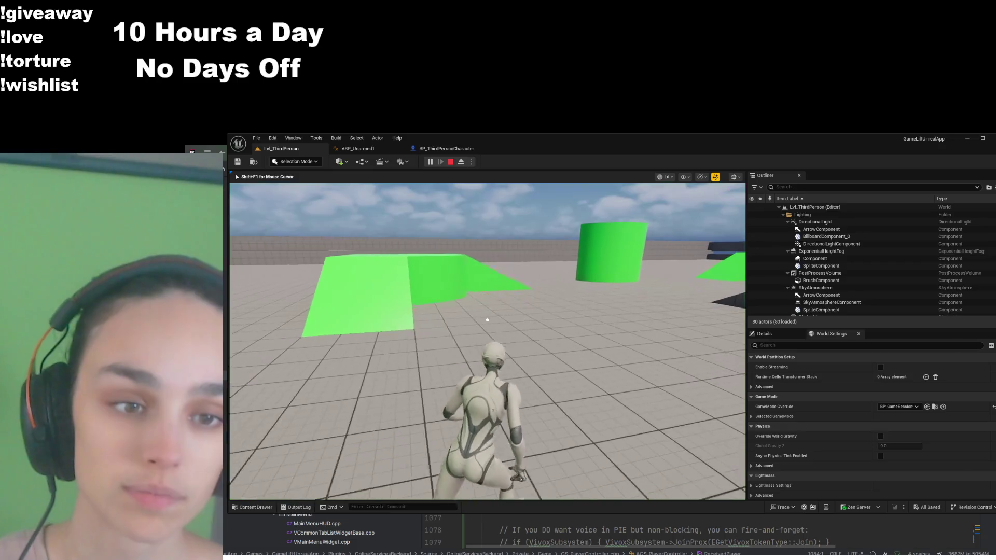
key("w")
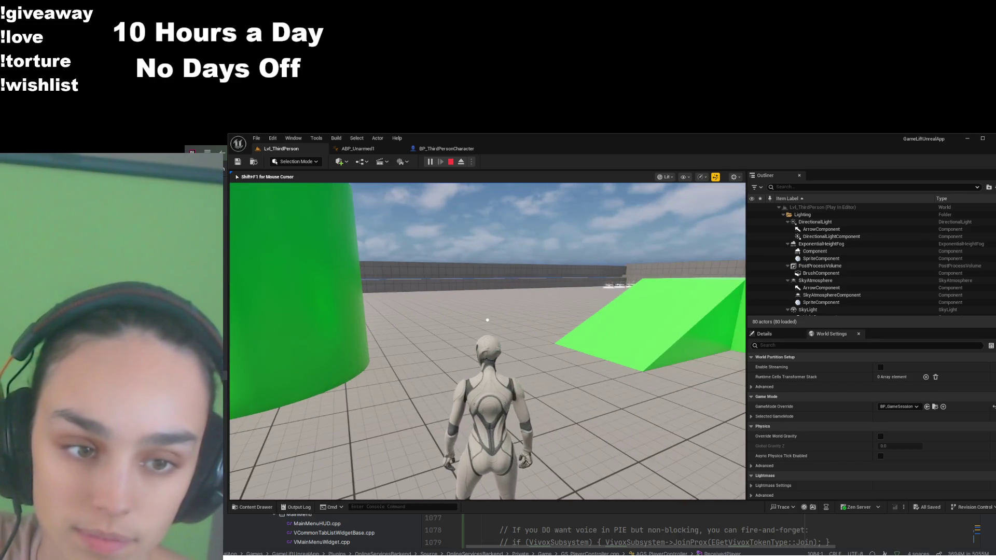
key("w")
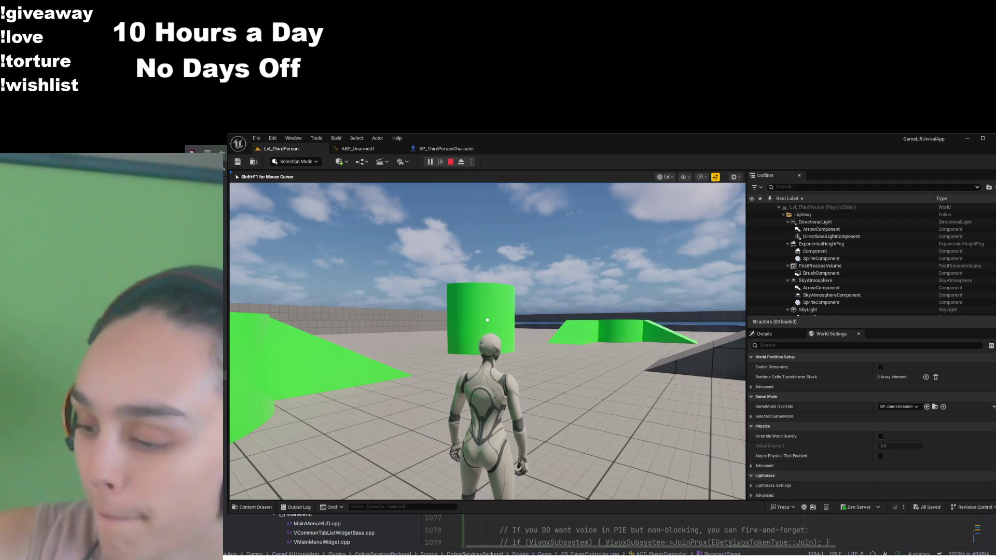
mouse_move(488, 320)
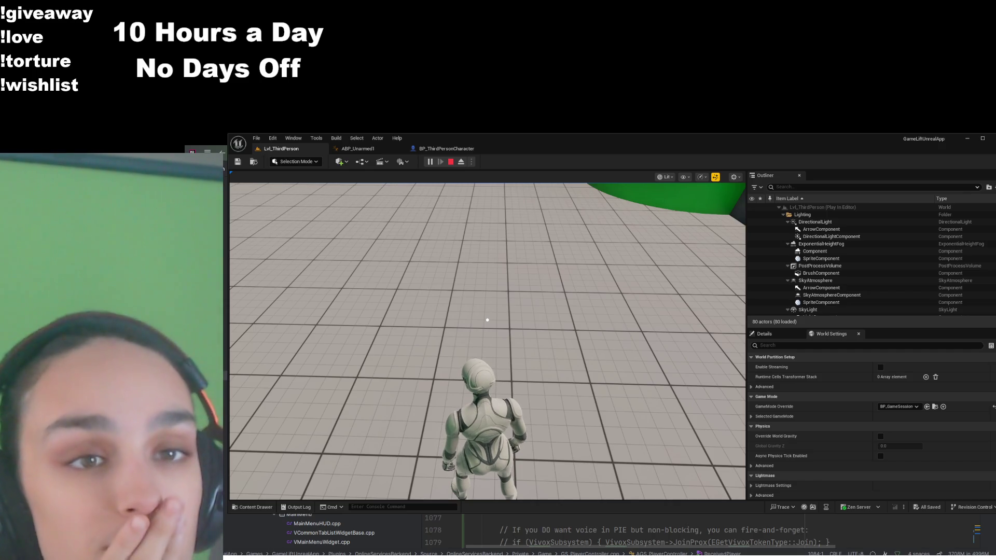
- Stop play with Esc and click the floor in the level viewport
key("Escape")
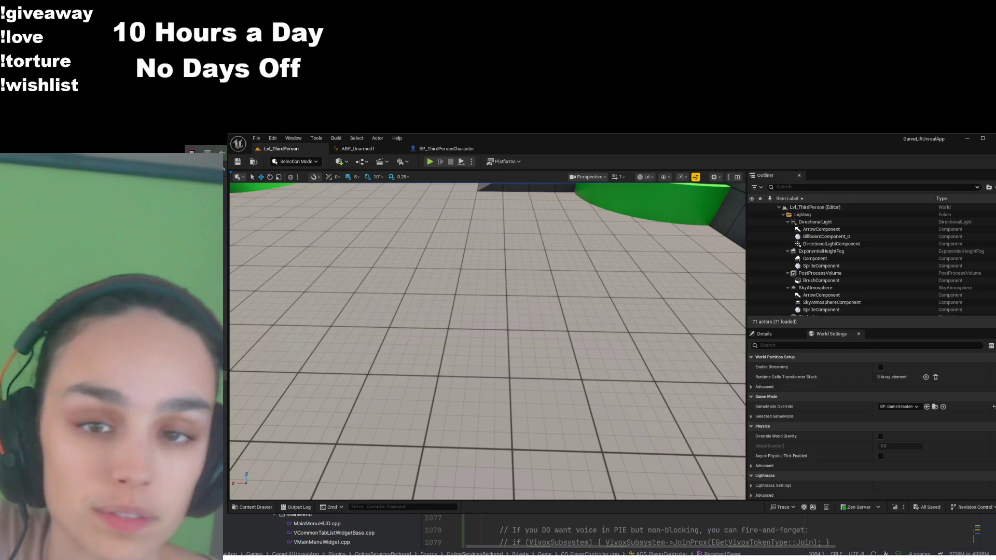
left_click(674, 318)
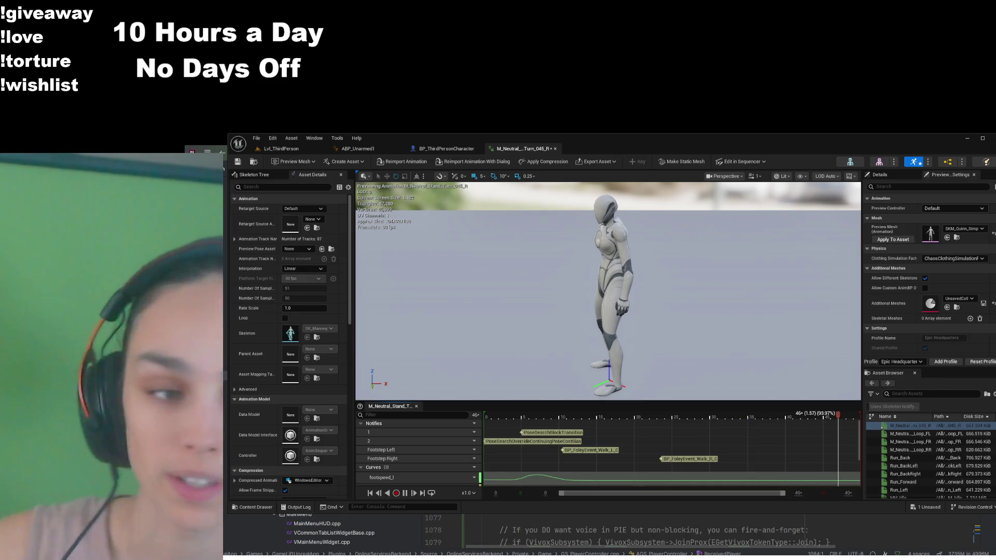
- Open M_Neutral_Stand_Turn_045_L from the Content Drawer and shrink the drawer to show the preview
key("ctrl+space")
left_click(426, 450)
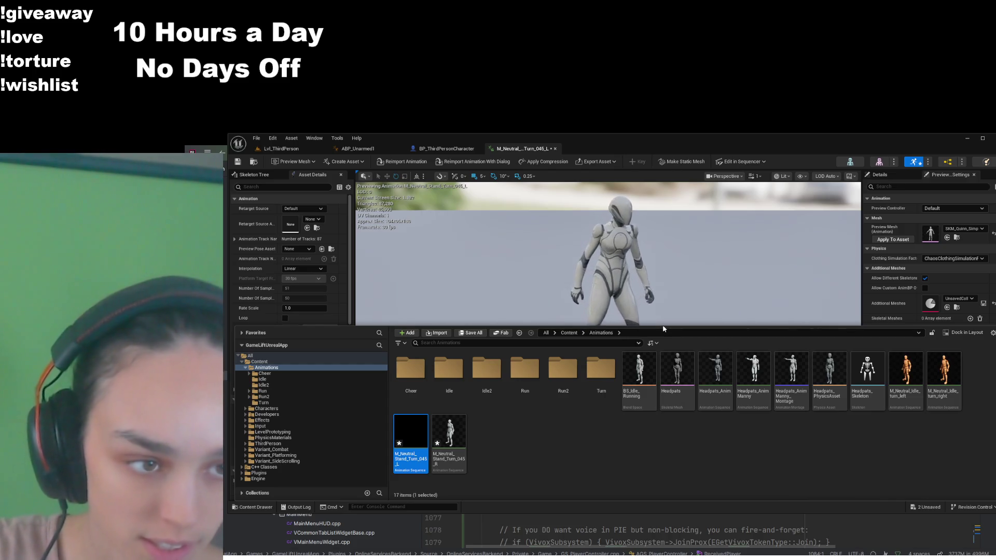
mouse_move(662, 328)
left_mouse_down()
mouse_move(648, 475)
mouse_move(648, 389)
left_mouse_up()
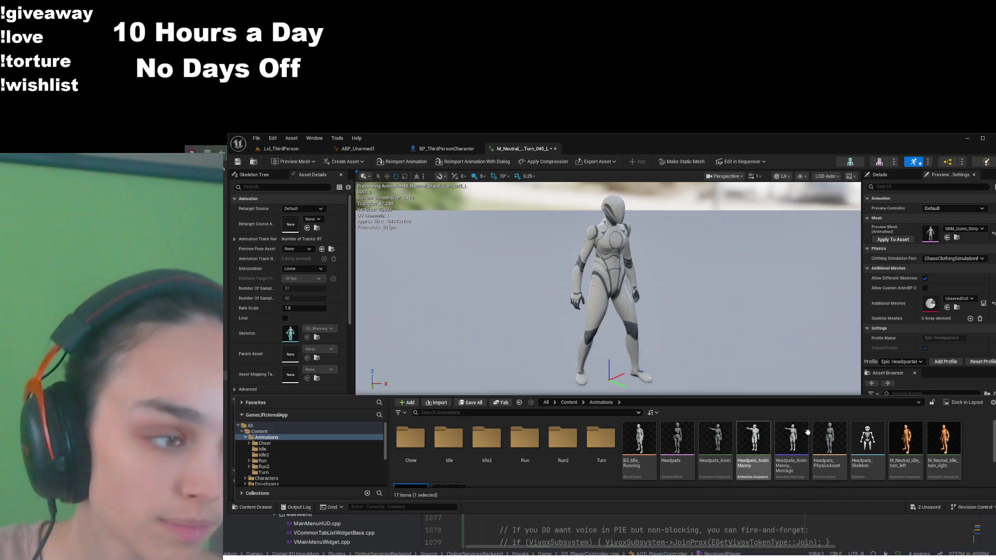
- Toggle the Content Drawer with Ctrl+Space and open the M_Neutral_Idle_turn_left animation
key("ctrl+space")
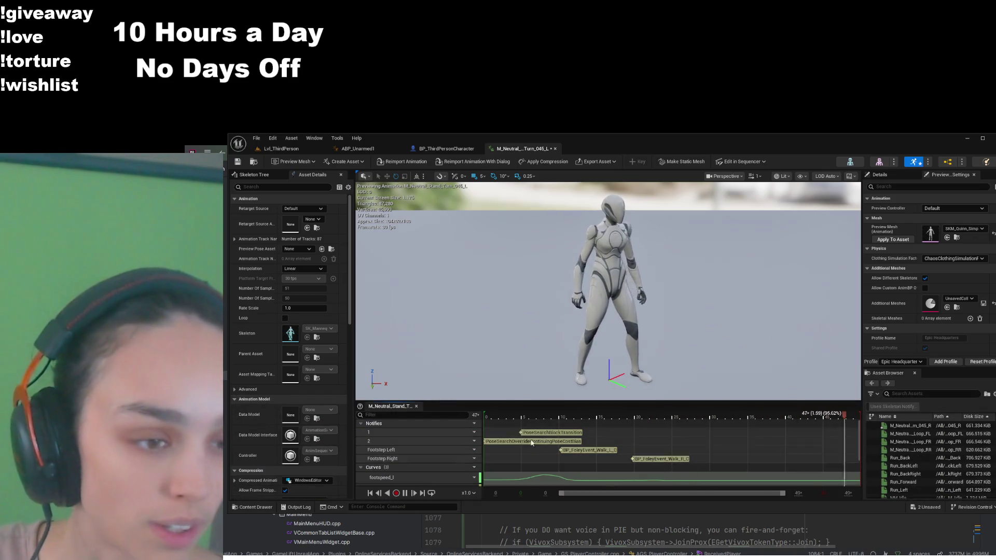
key("ctrl+space")
left_click(897, 445)
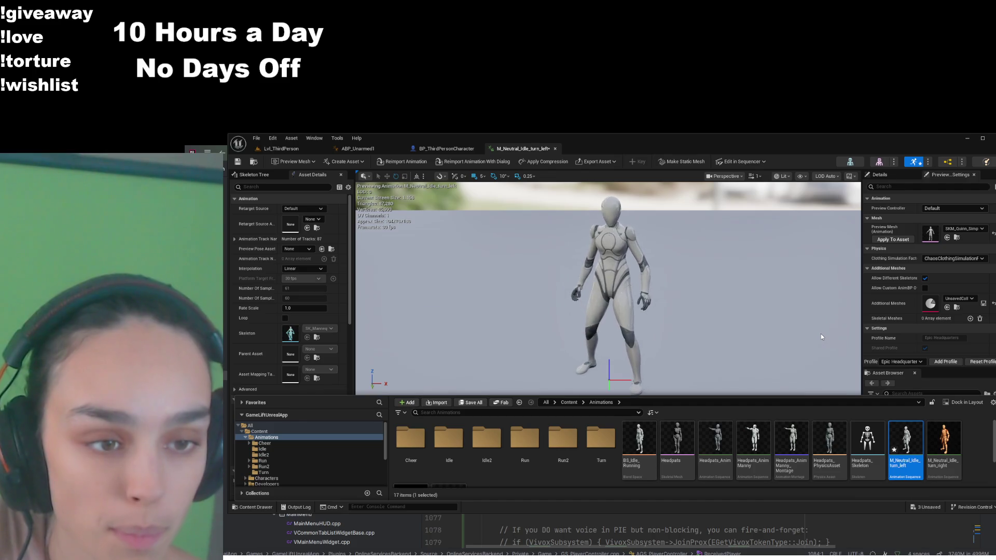
- Preview M_Neutral_Idle_turn_right, enlarge the asset panel, and switch to BP_ThirdPersonCharacter
left_click(949, 444)
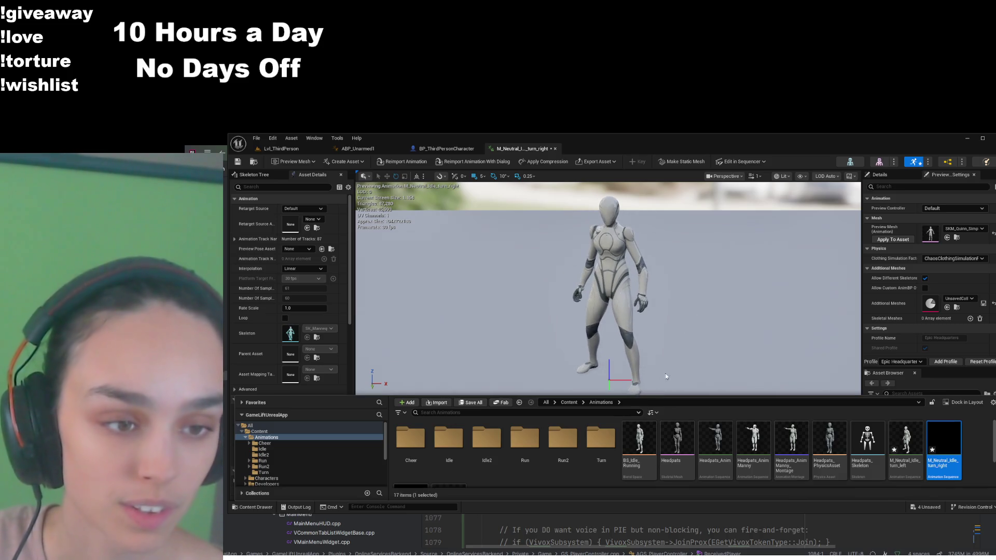
left_click_drag(661, 396, 657, 350)
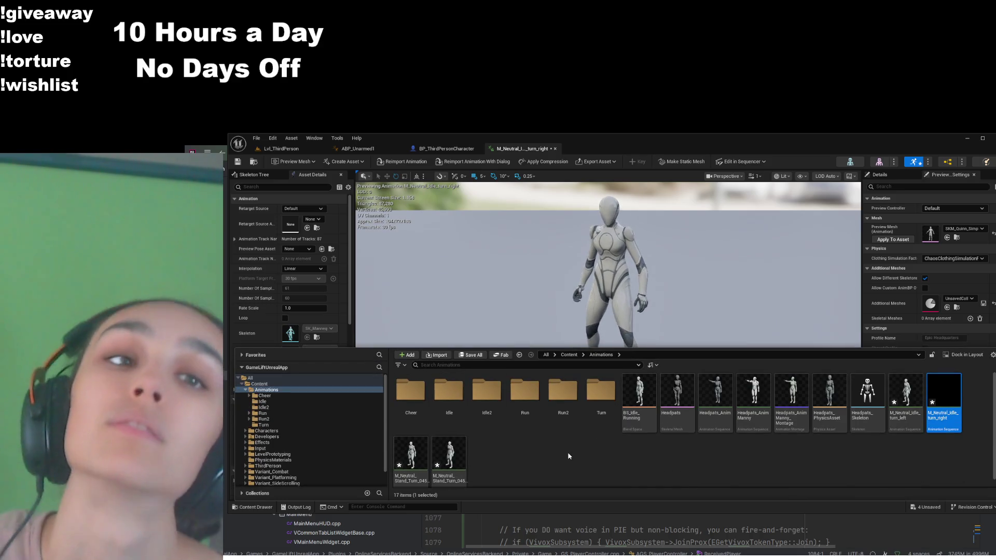
left_click(446, 148)
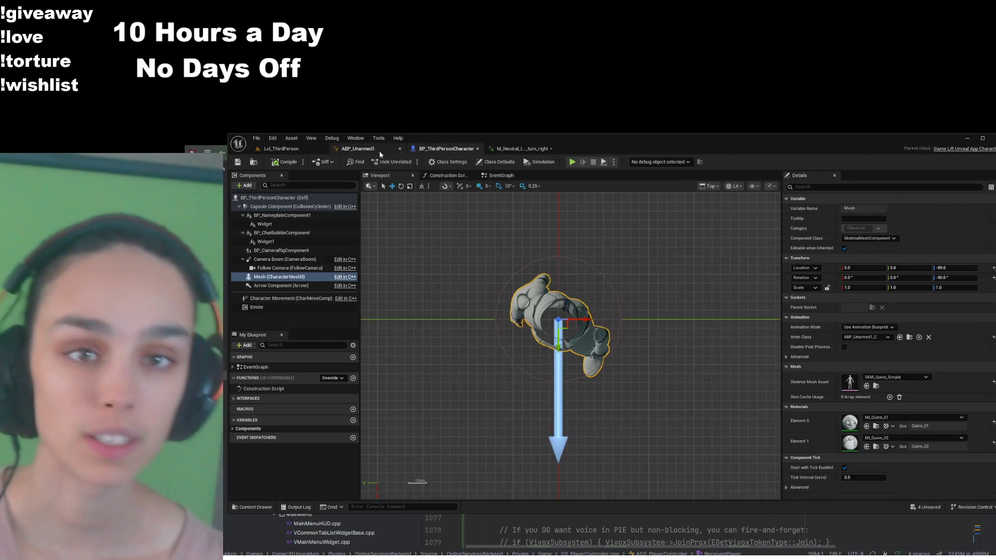
- In ABP_Unarmed1, browse to the current Turn In Place Left asset and go up to the Animations folder
left_click(358, 149)
scroll(896, 390, "down", 5)
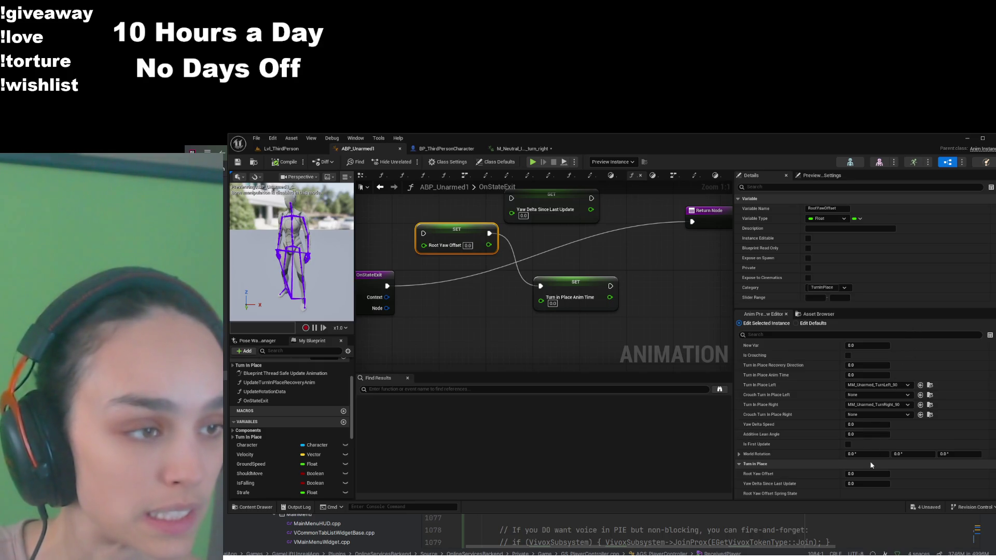
left_click(929, 385)
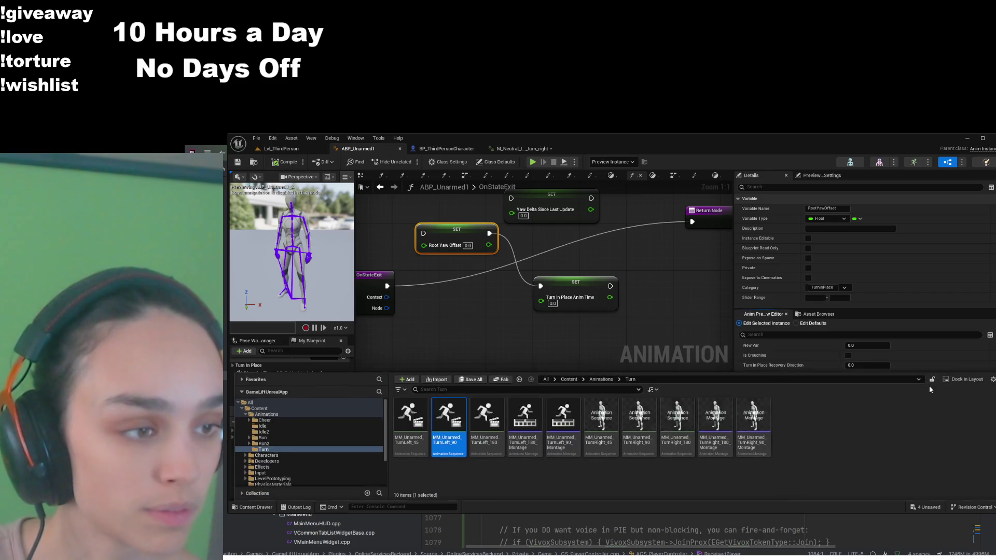
left_click(600, 379)
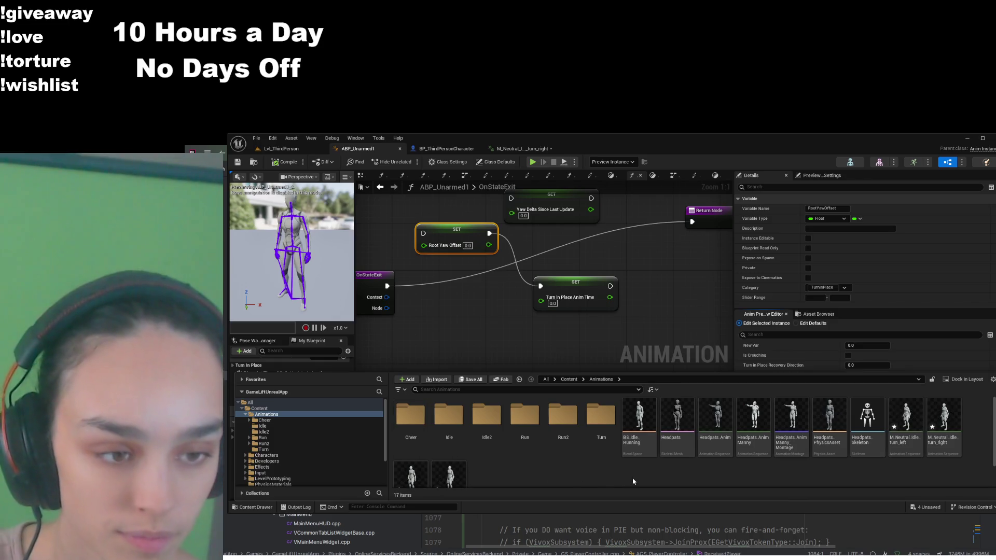
- Open M_Neutral_Stand_Turn_045_L from the Animations folder and return to ABP_Unarmed1
scroll(844, 444, "down", 1)
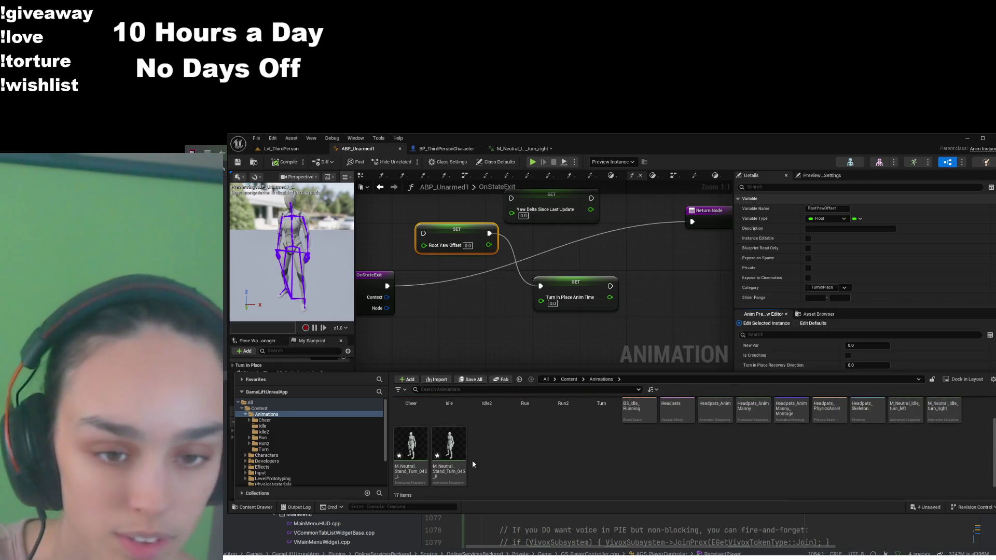
double_click(420, 445)
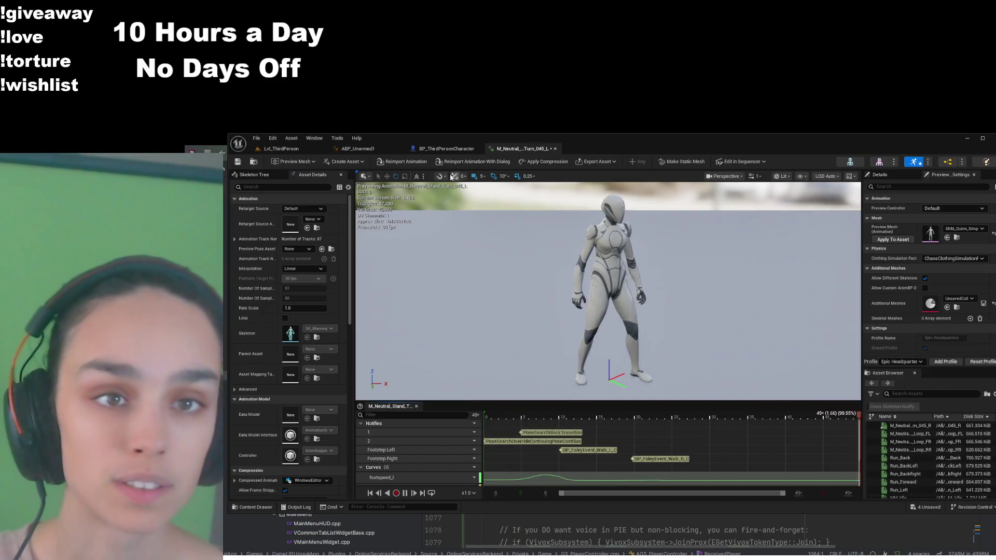
left_click(375, 148)
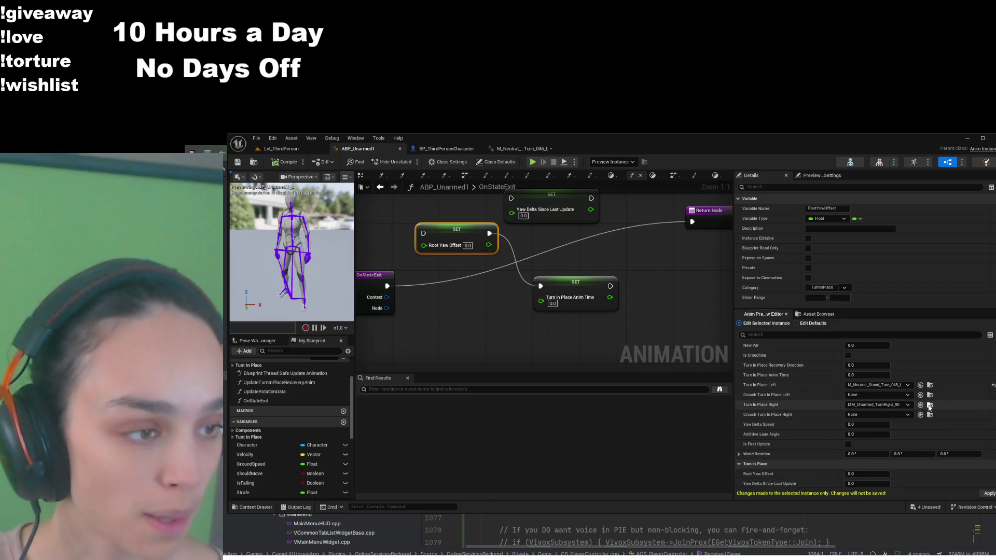
- Browse to the current turn-right asset and open M_Neutral_Stand_Turn_045_R
left_click(929, 406)
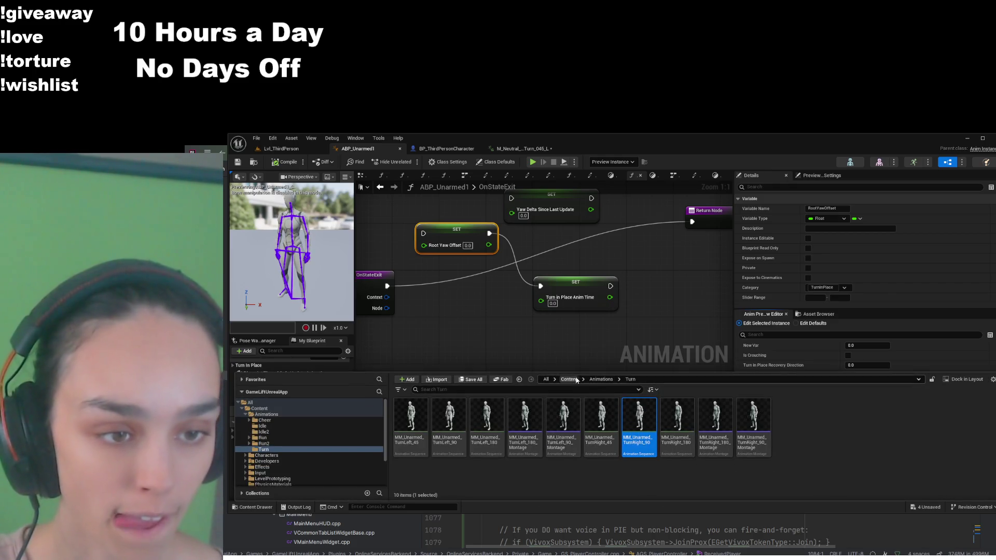
left_click(600, 379)
scroll(622, 482, "down", 1)
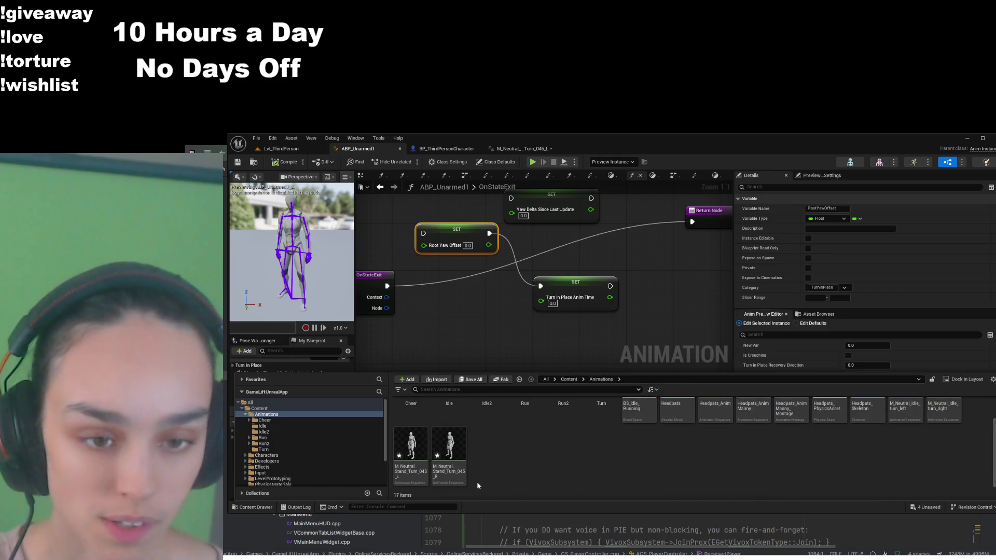
double_click(449, 445)
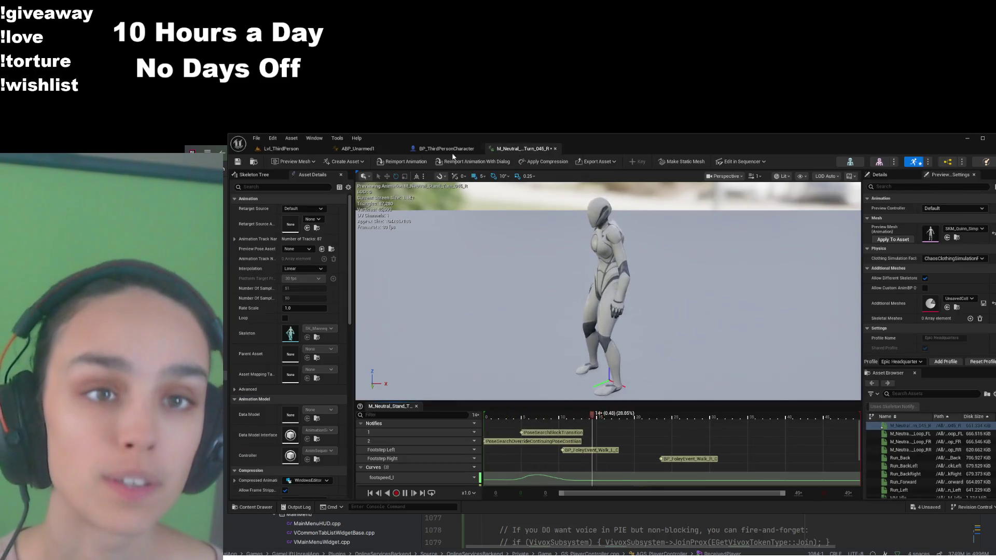
- Set ABP_Unarmed1's Turn In Place Right preview animation to M_Neutral_Stand_Turn_045_R
left_click(446, 149)
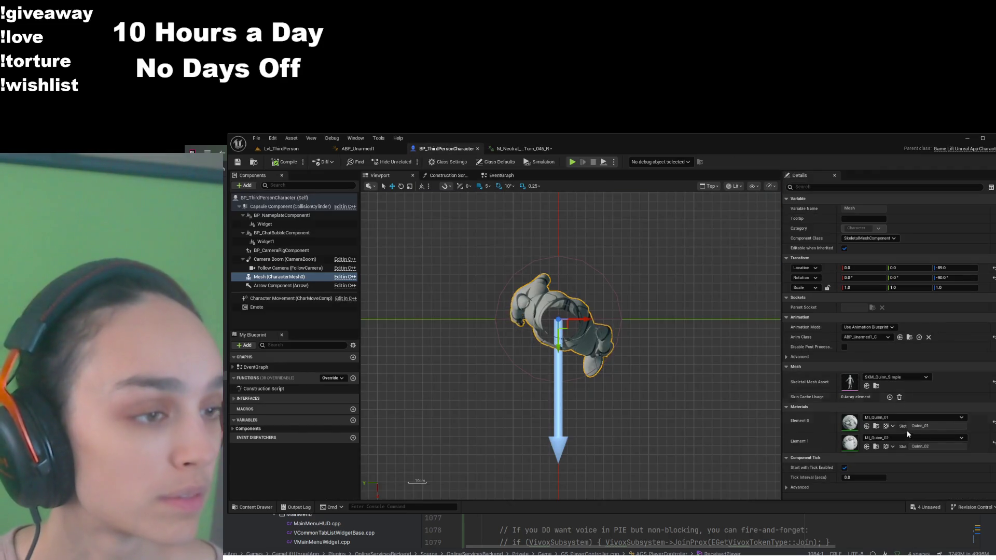
left_click(358, 148)
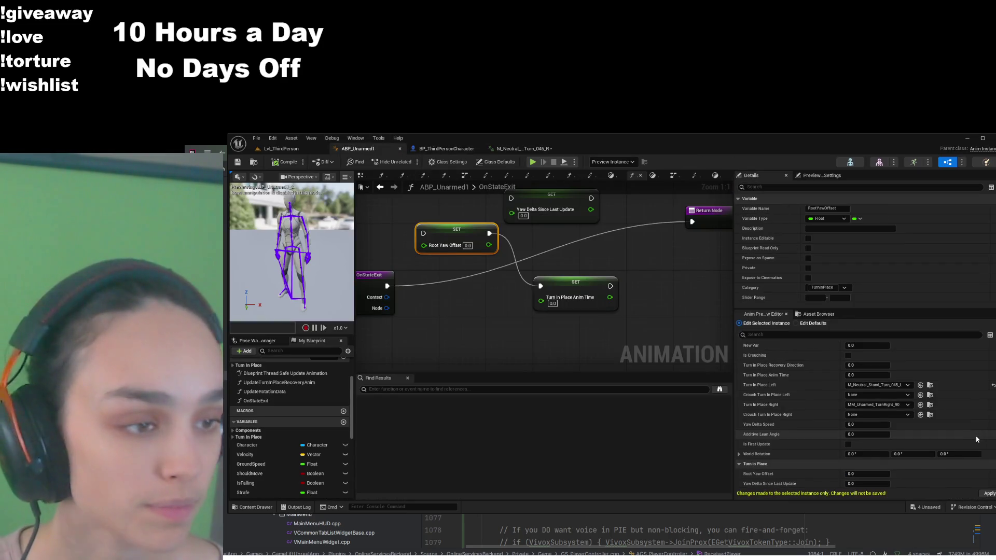
scroll(933, 451, "down", 5)
scroll(919, 456, "up", 3)
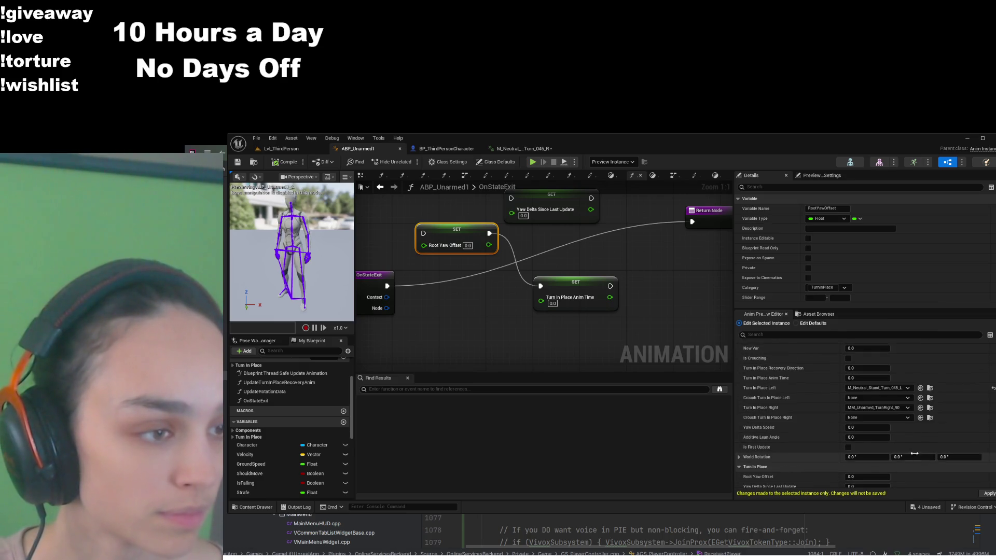
left_click(920, 408)
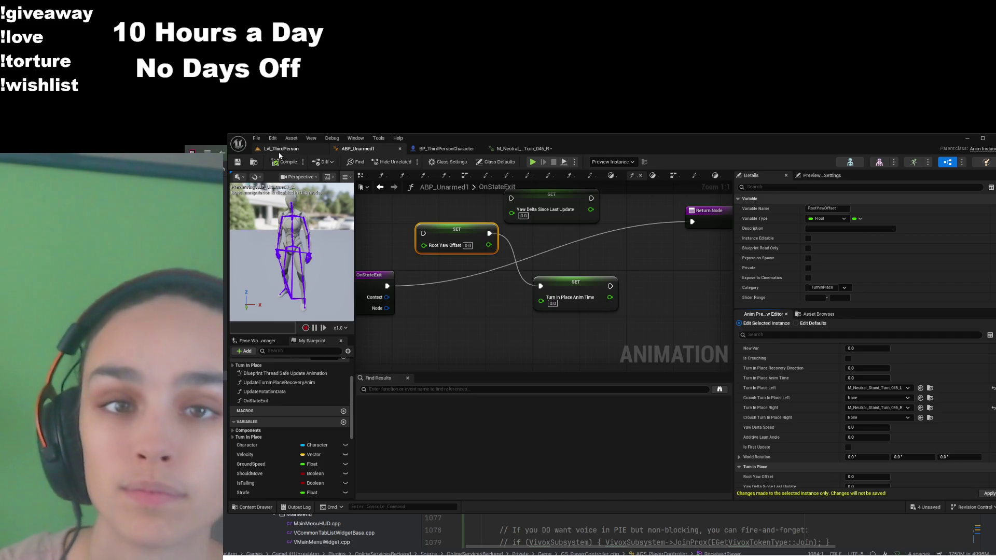
left_click(281, 149)
- Play-test Lvl_ThirdPerson to check turning, then return to the ABP_Unarmed1 OnStateExit graph
left_click(430, 162)
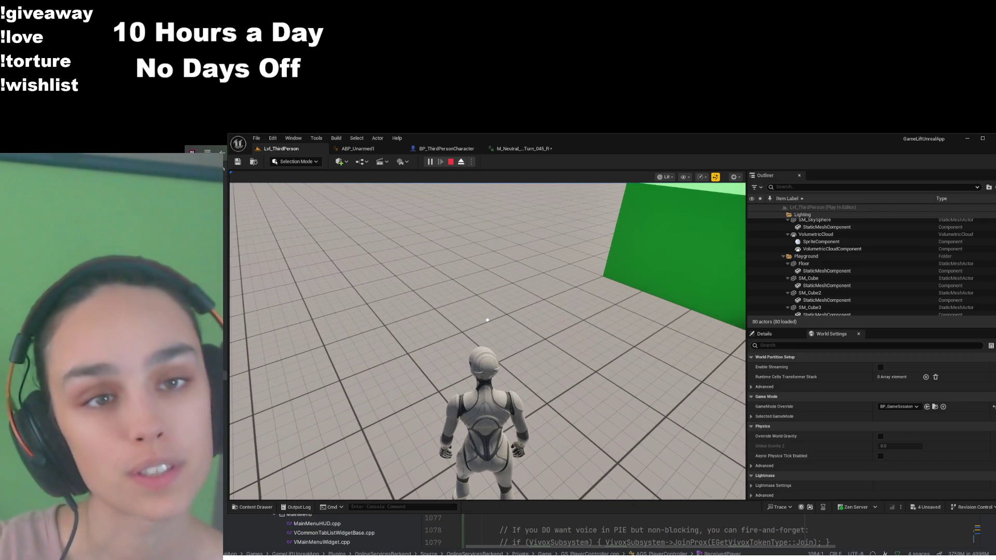
left_click(357, 148)
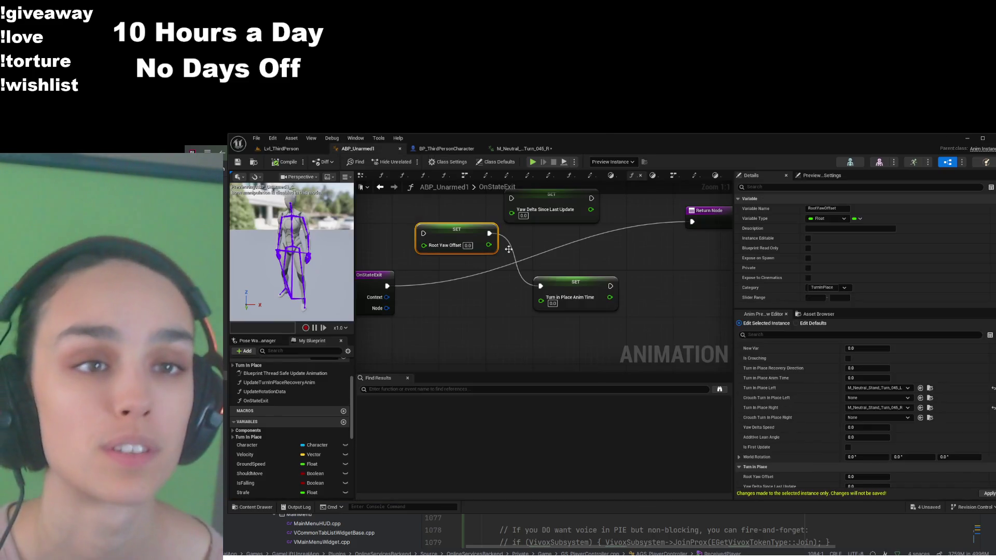
- Review the right turn animation playing, return to ABP_Unarmed1, then open BP_ThirdPersonCharacter
left_click(500, 149)
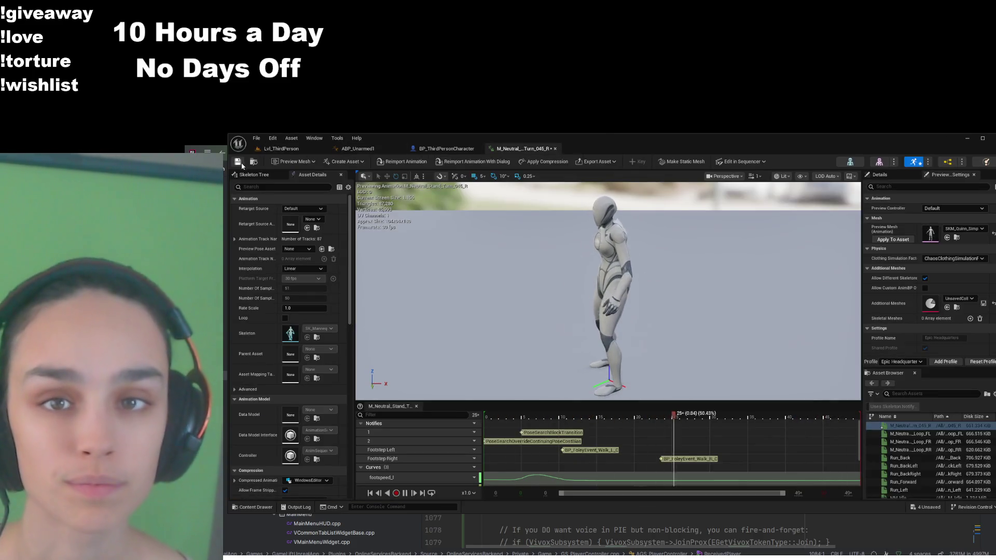
left_click(381, 149)
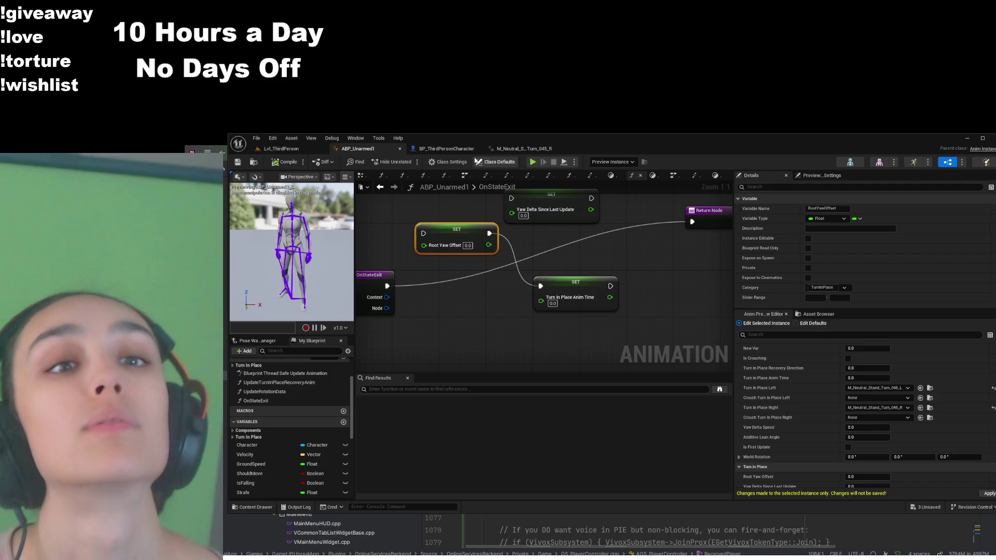
left_click(446, 148)
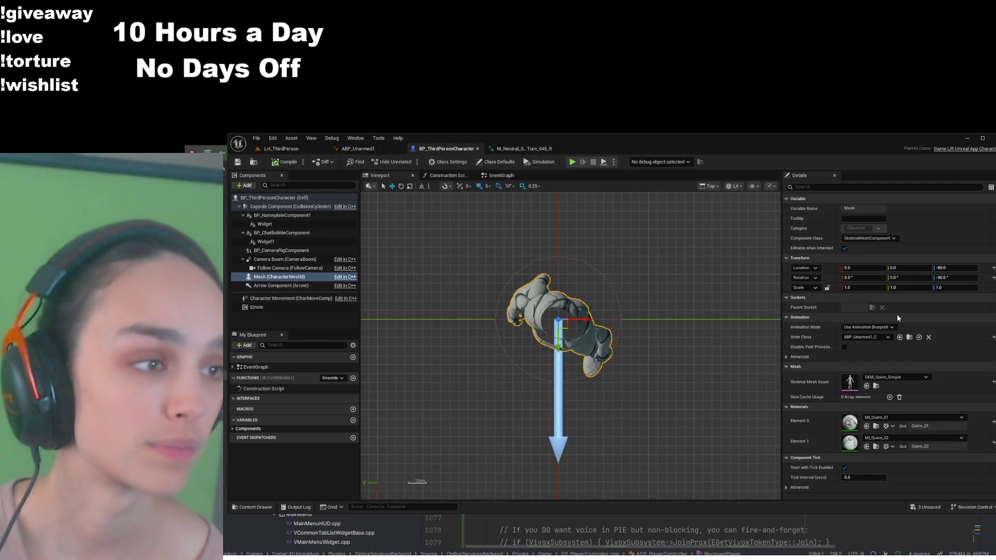
- Try a mesh Z rotation of -95, revert it to -90, and save the blueprint
left_click(961, 279)
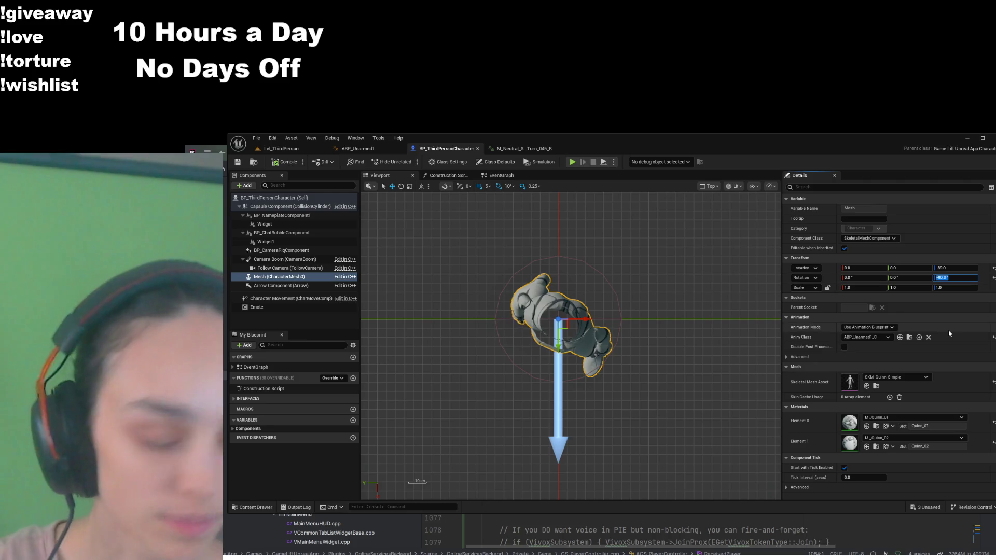
type("-95")
key("Return")
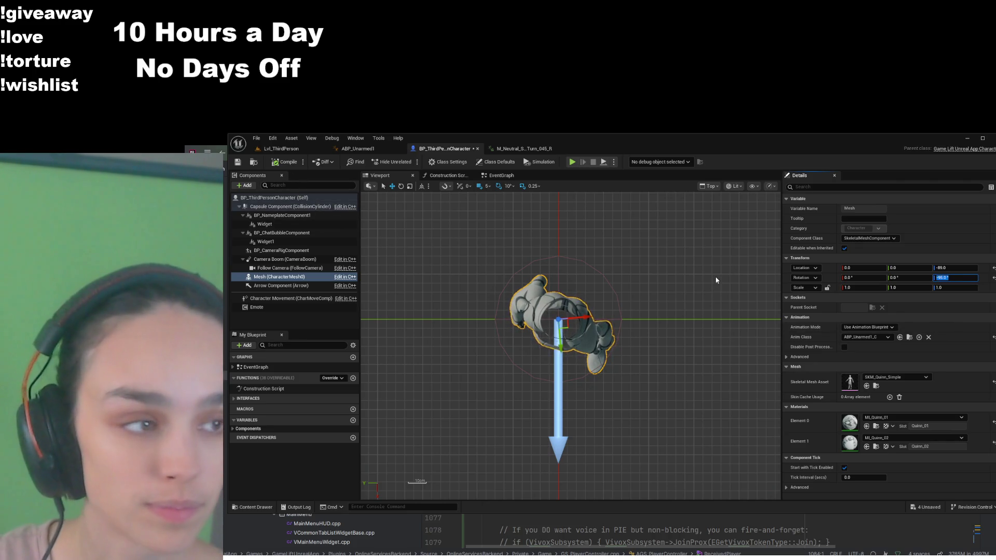
type("-95")
key("BackSpace")
key("BackSpace")
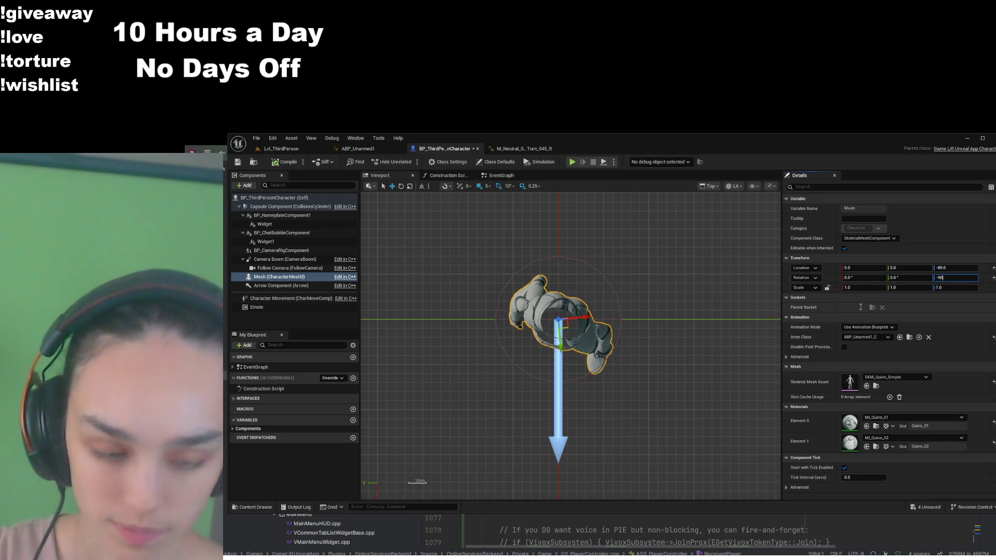
key("Return")
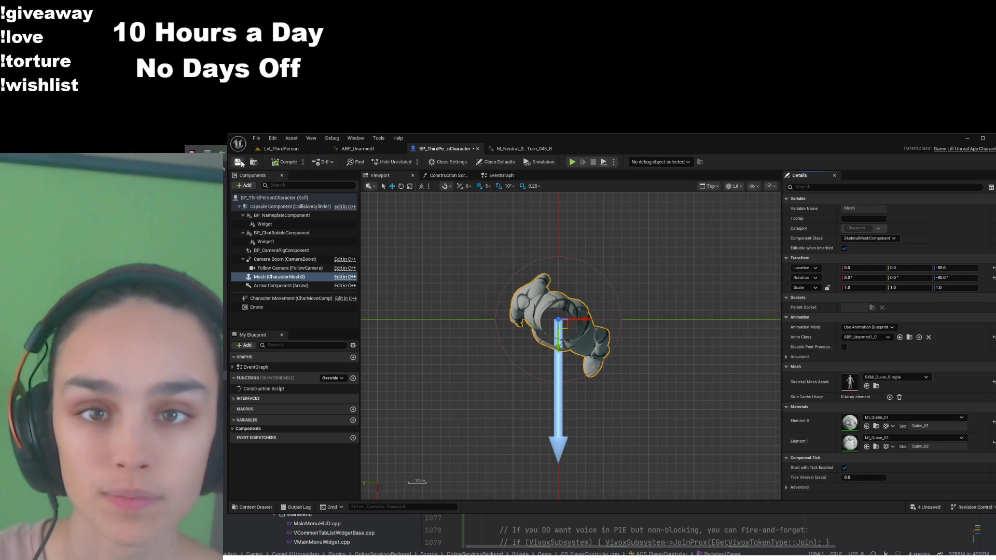
left_click(240, 163)
- Inspect the capsule and class defaults, keeping the camera boom Z rotation at 0
left_click(285, 206)
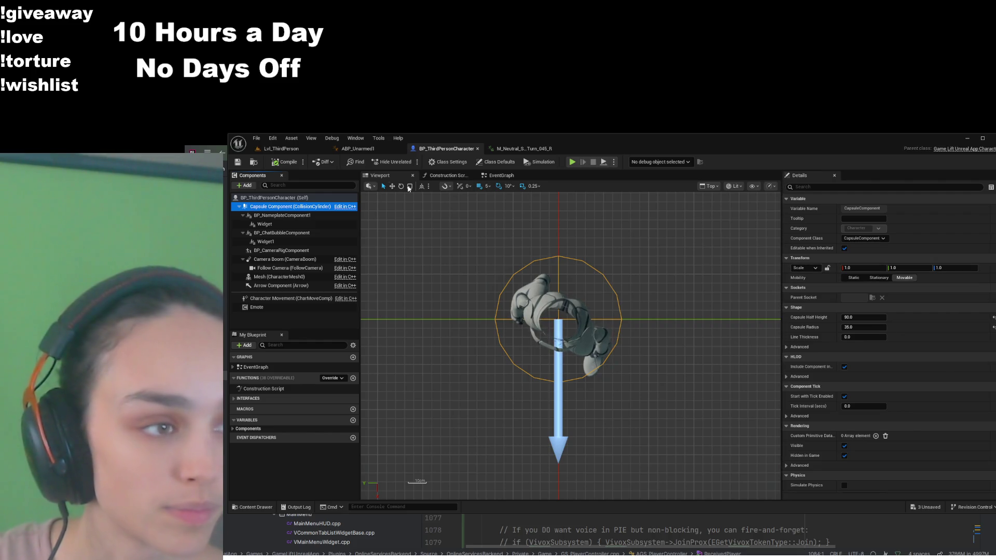
key("Escape")
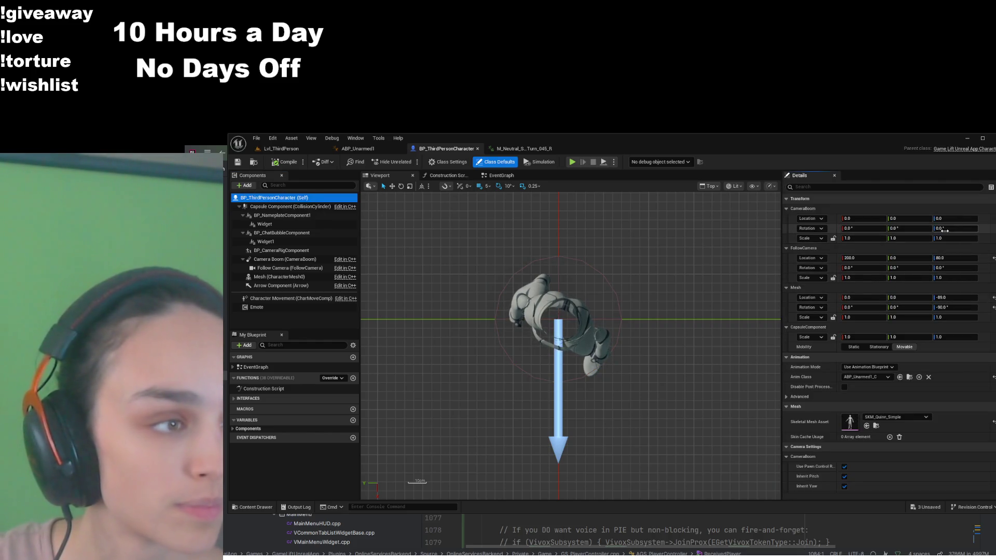
left_click(959, 226)
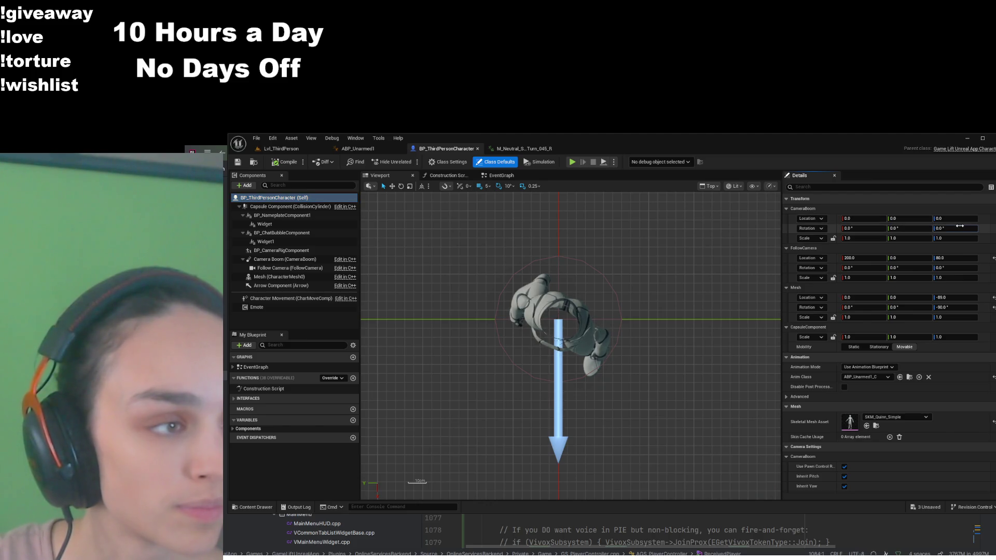
key("Return")
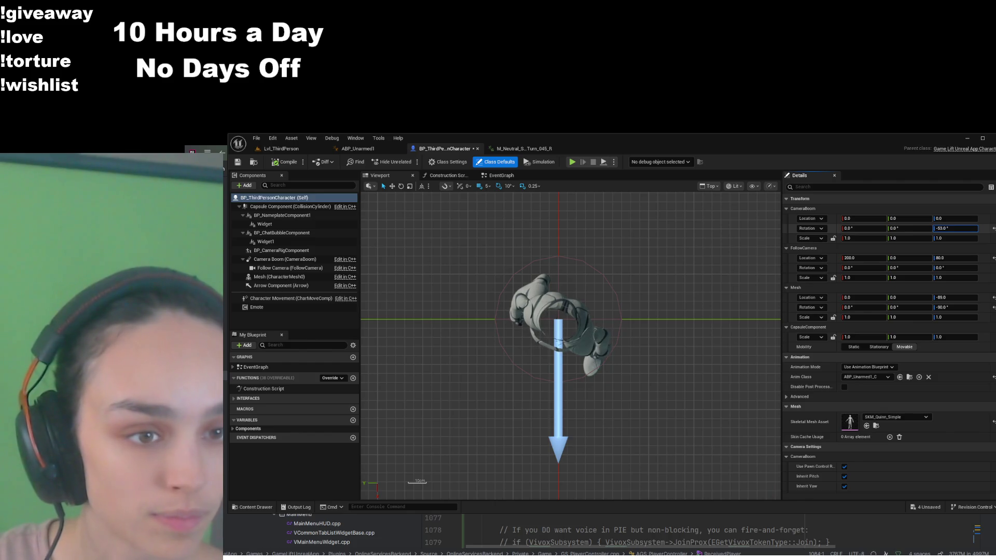
key("ctrl+z")
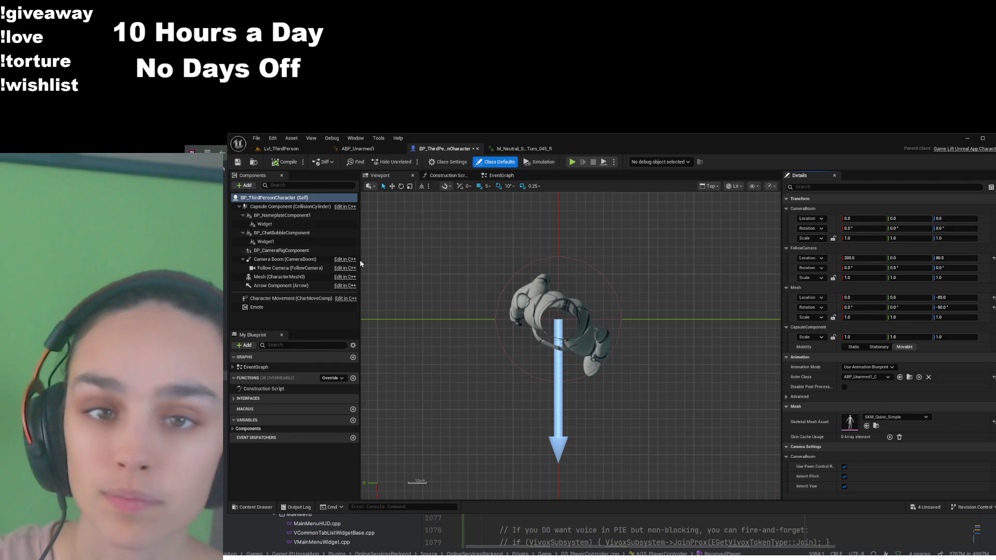
- Undo the mesh's test X and Y tilts, set its Z rotation to -95, and save
left_click(280, 277)
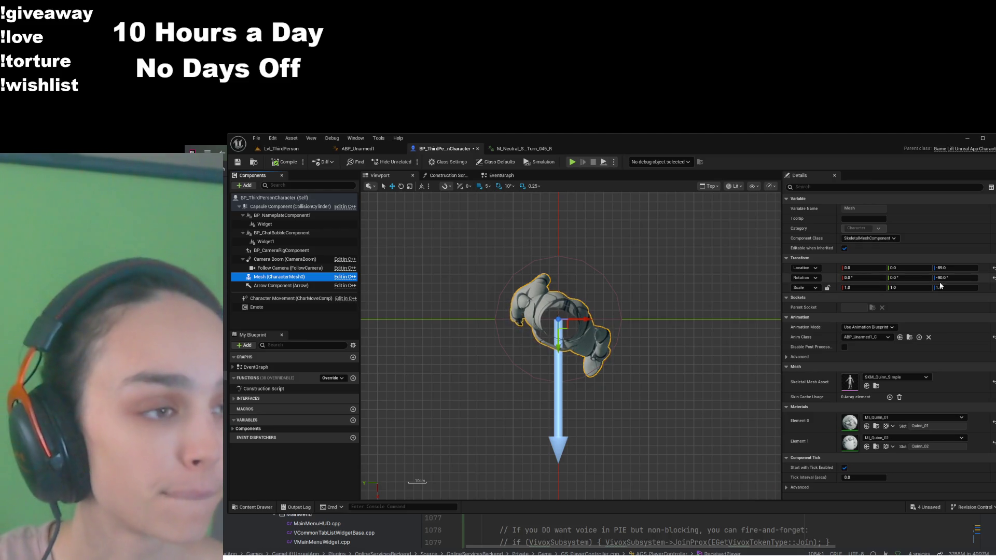
left_click_drag(892, 277, 905, 277)
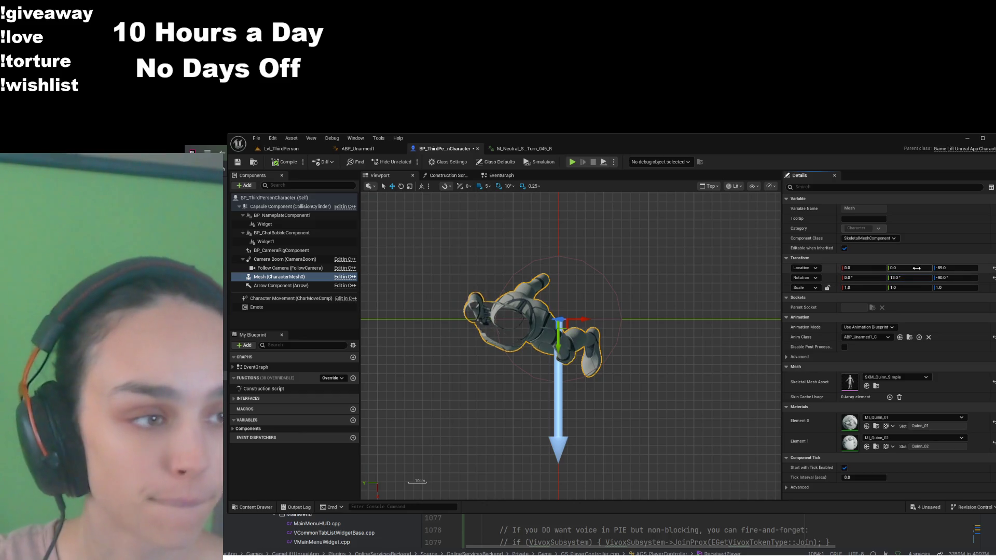
key("ctrl+z")
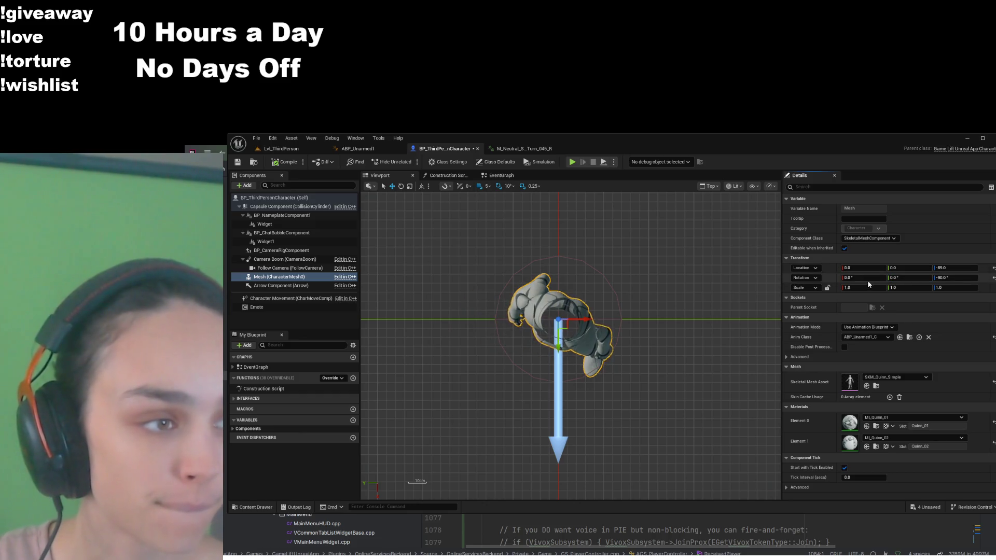
left_click_drag(861, 278, 864, 280)
key("ctrl+z")
left_click(956, 278)
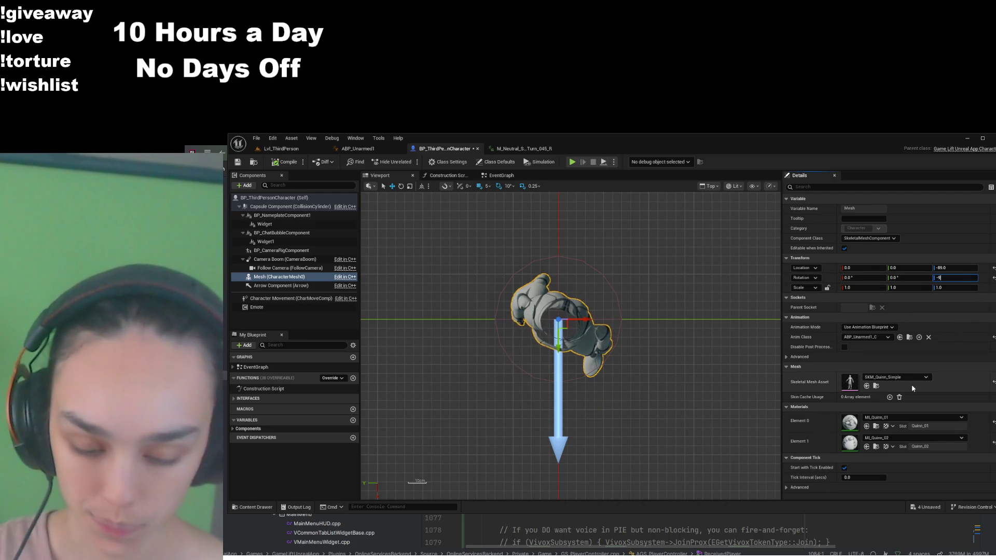
type("-95")
key("Return")
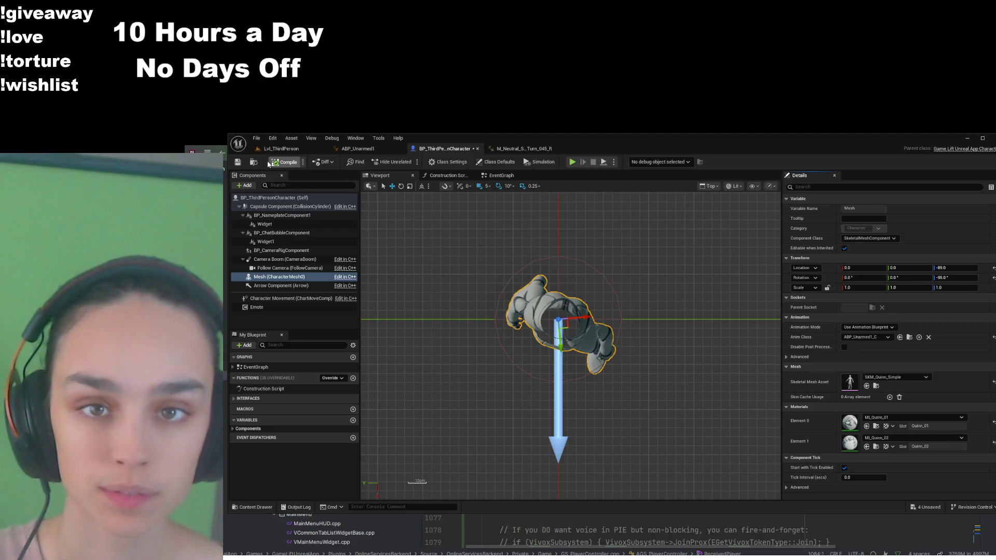
left_click(238, 162)
- Play-test Lvl_ThirdPerson, running the character forward with W past the structures, then stop
left_click(280, 148)
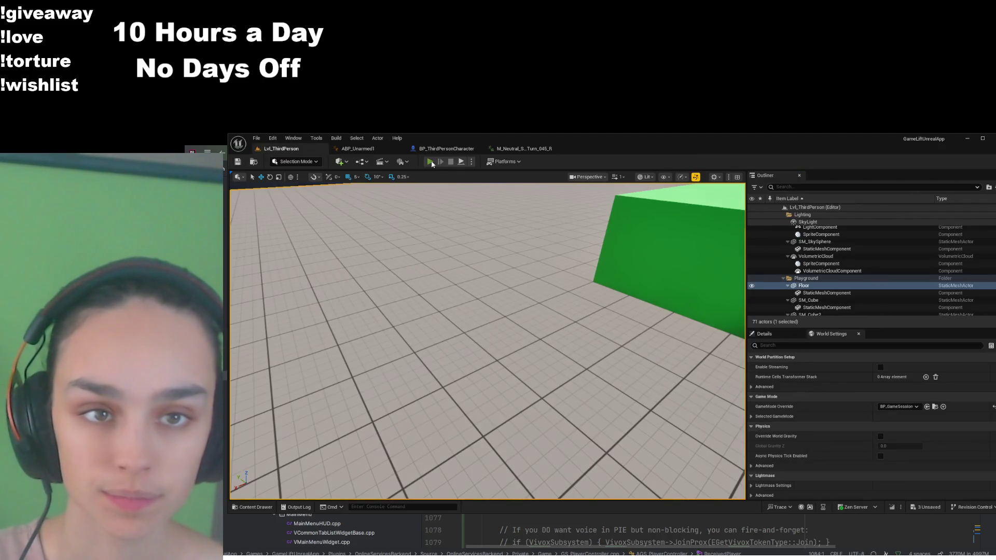
left_click(429, 162)
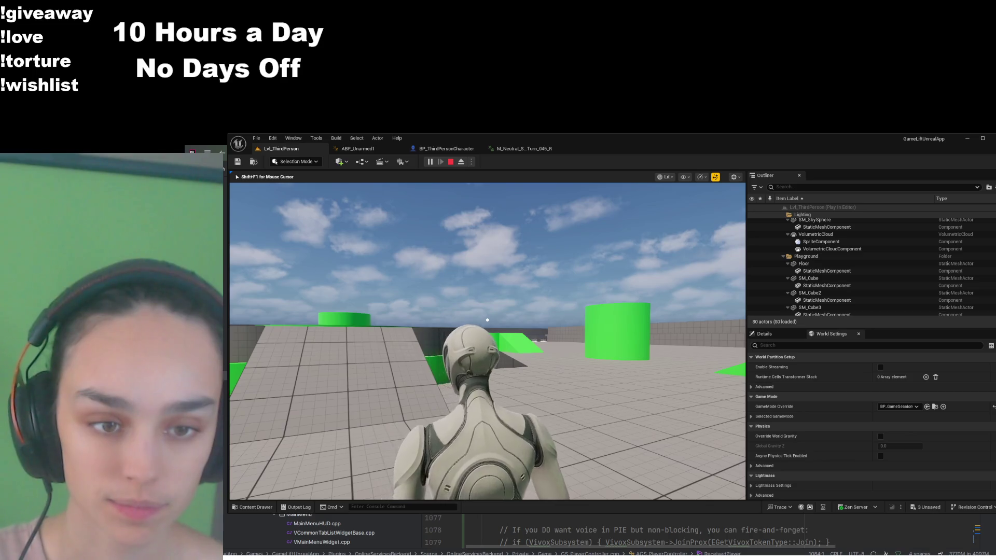
mouse_move(486, 320)
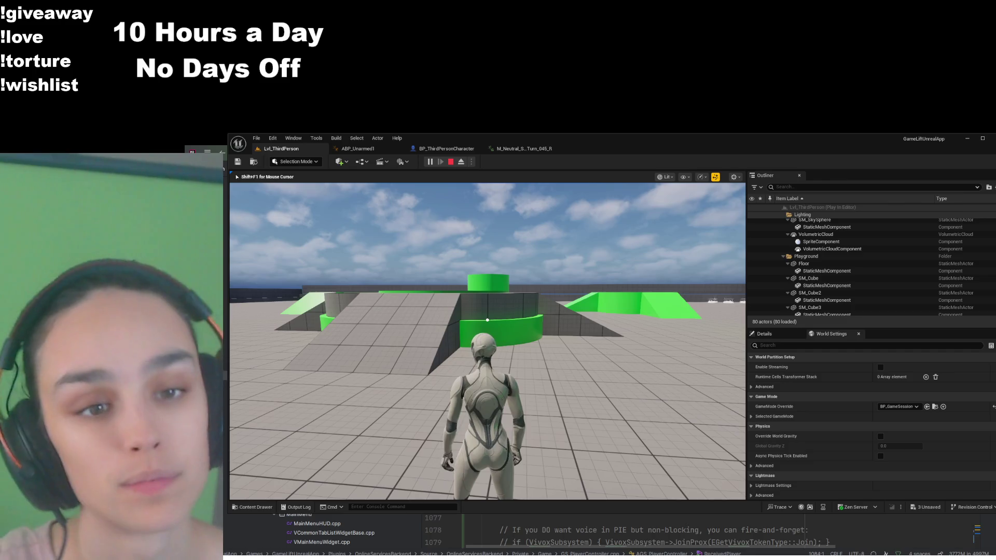
key("w")
key("w")
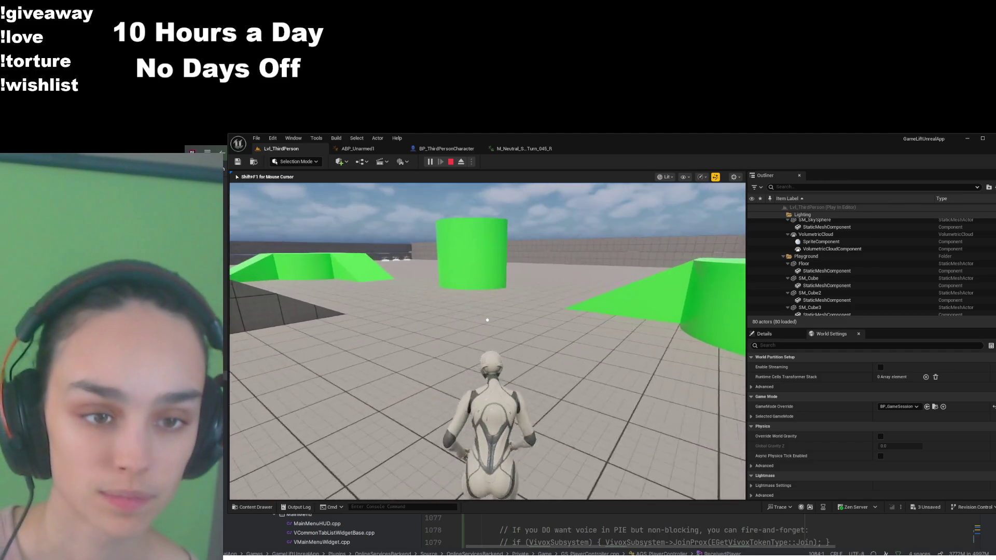
key("w")
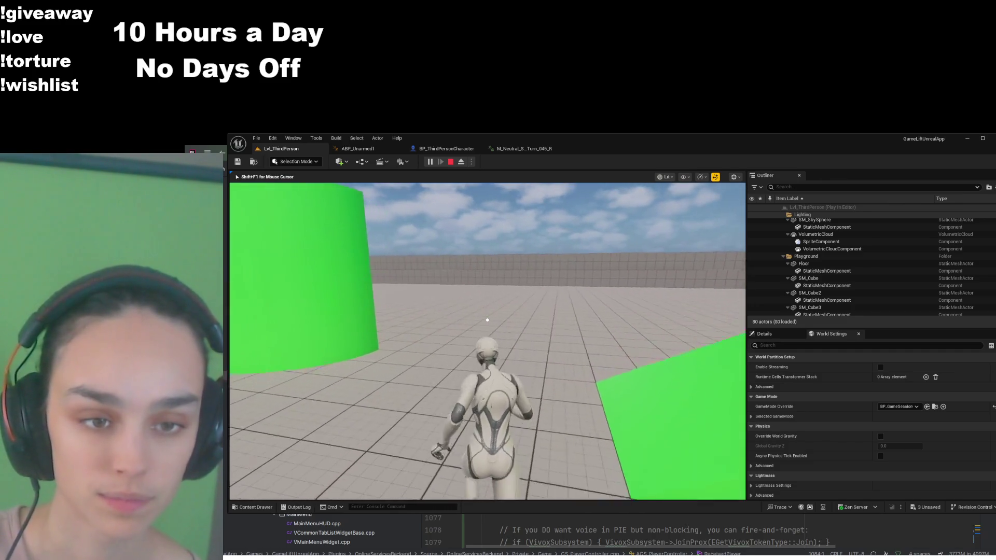
key("w")
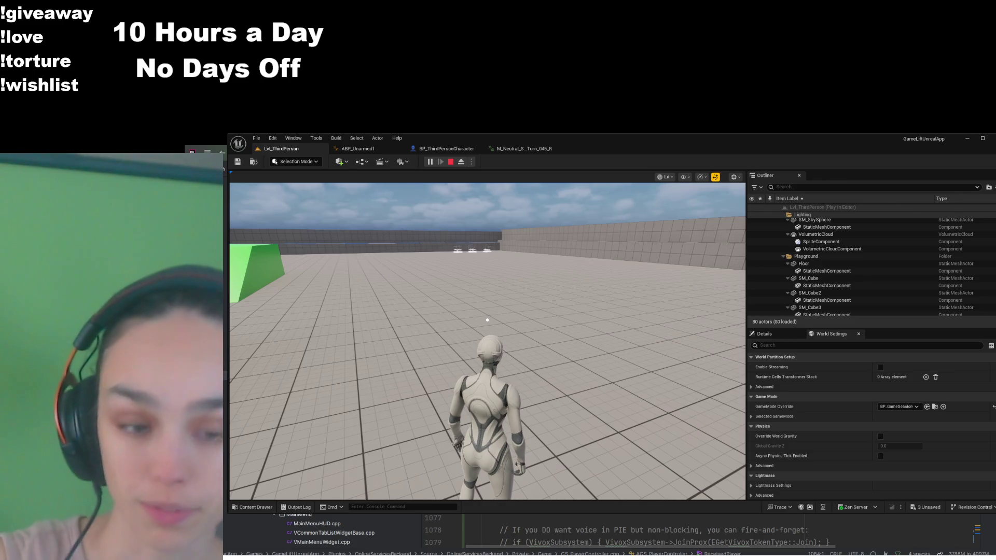
left_click(252, 285)
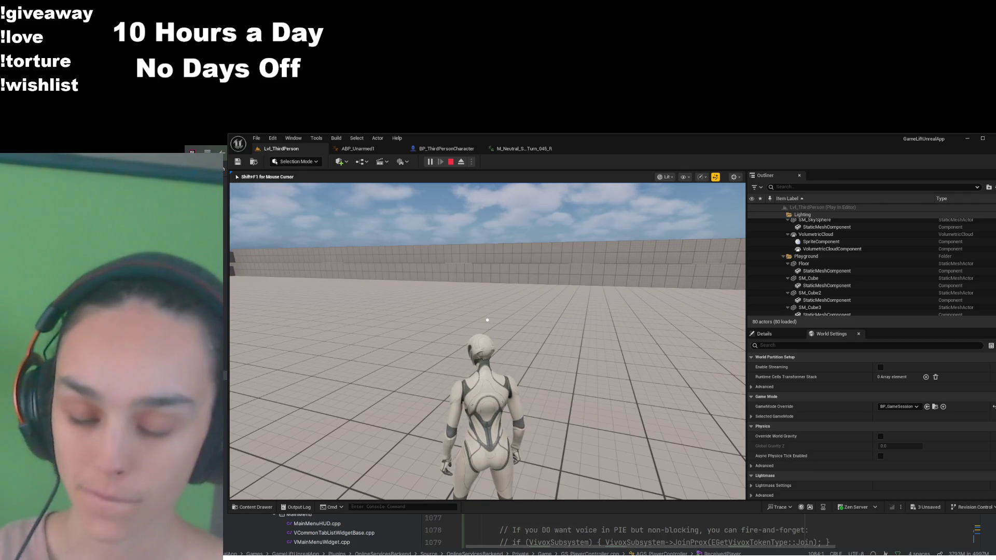
left_click(450, 161)
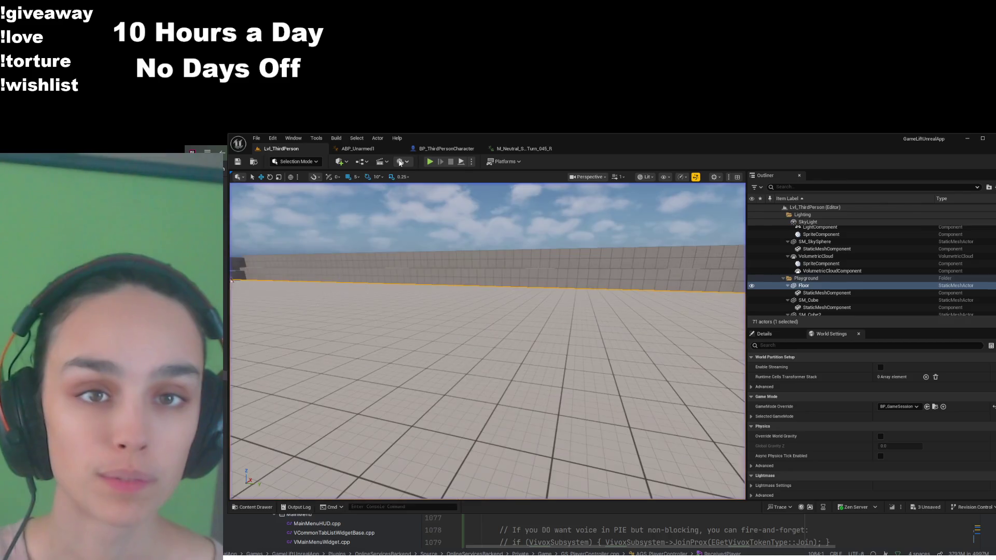
- Review ABP_Unarmed1's SetUpTurnInPlaceRecoveryState and UpdateTurnInPlaceAnim function graphs
left_click(357, 149)
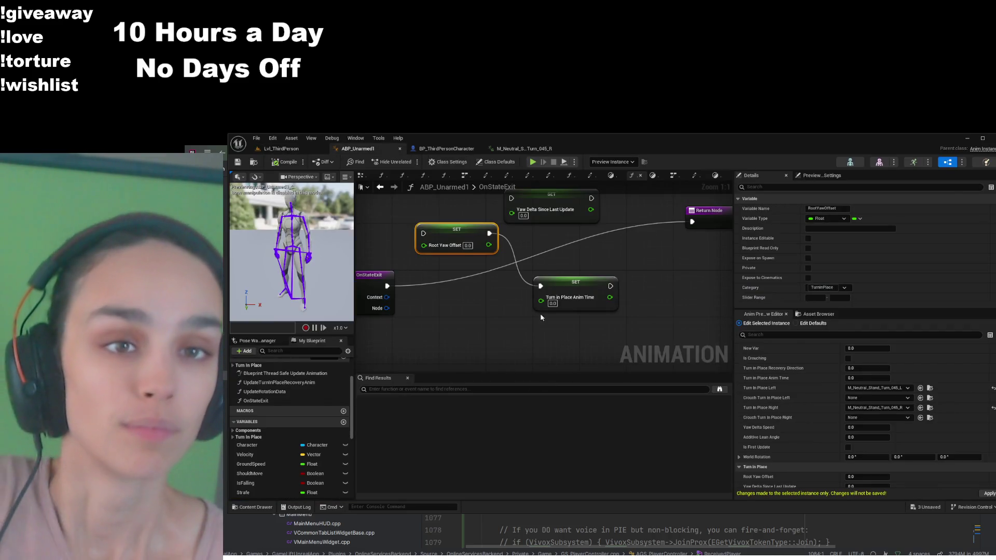
left_click(403, 176)
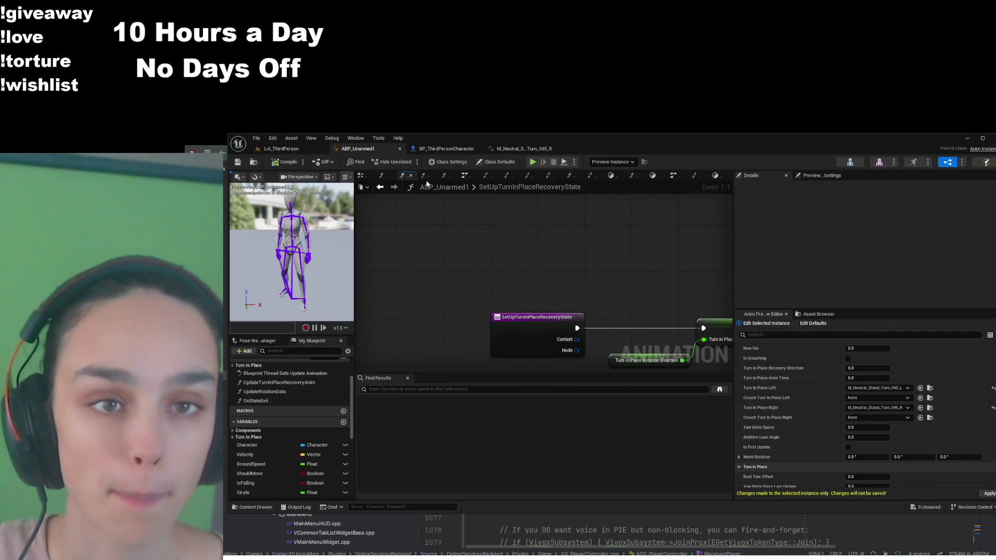
left_click(382, 175)
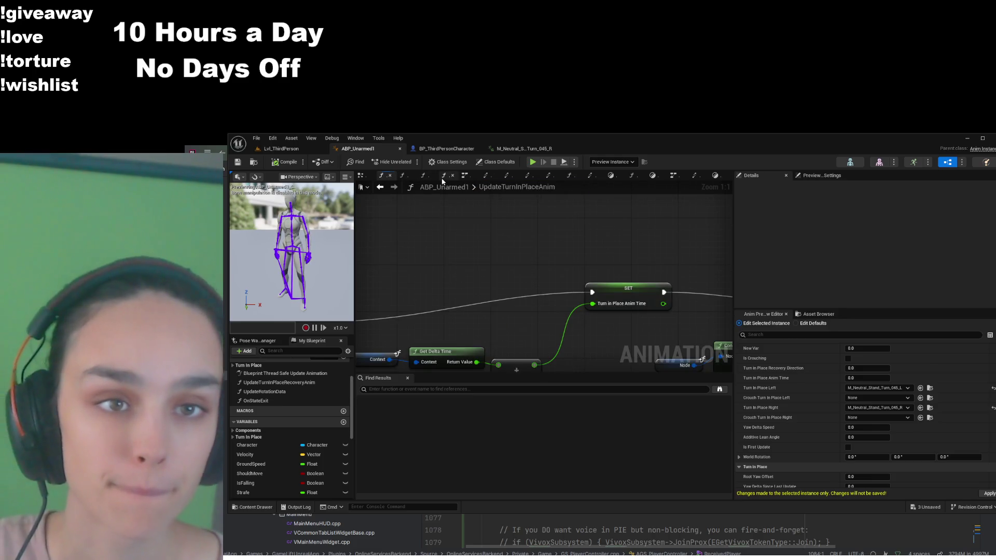
- Select the TurnInPlaceRotation-to-TurnInPlaceRecovery transition in the IdleSM state machine
left_click(464, 175)
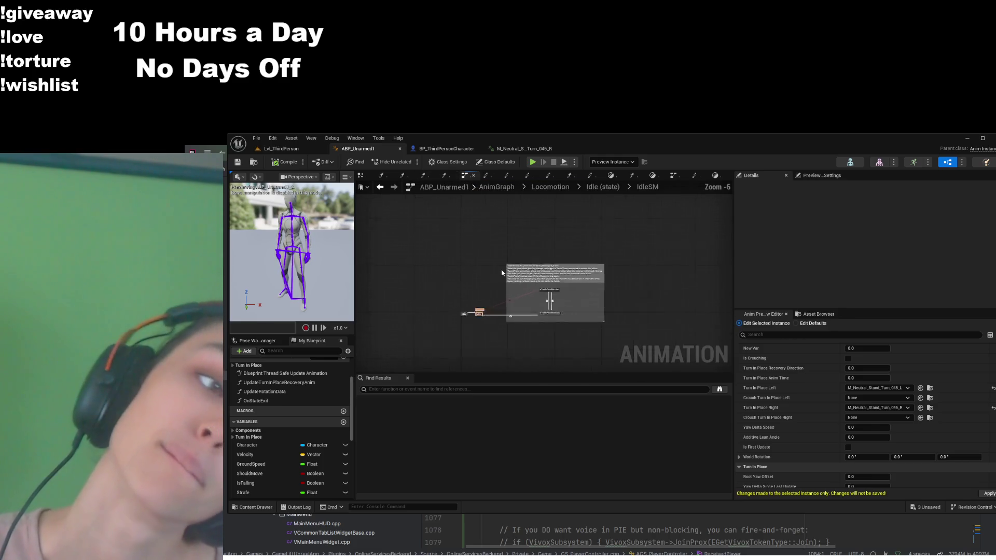
scroll(492, 280, "up", 6)
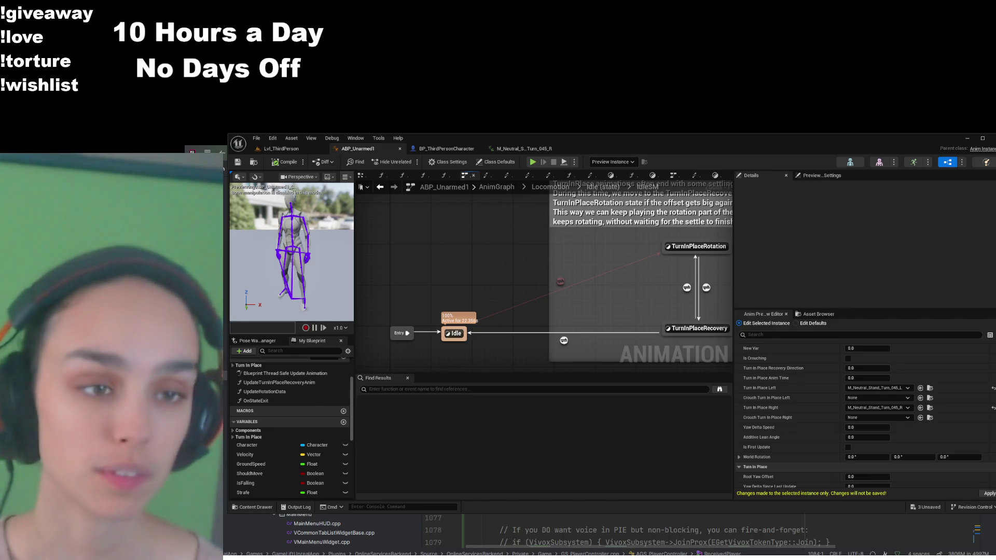
left_click_drag(614, 341, 530, 347)
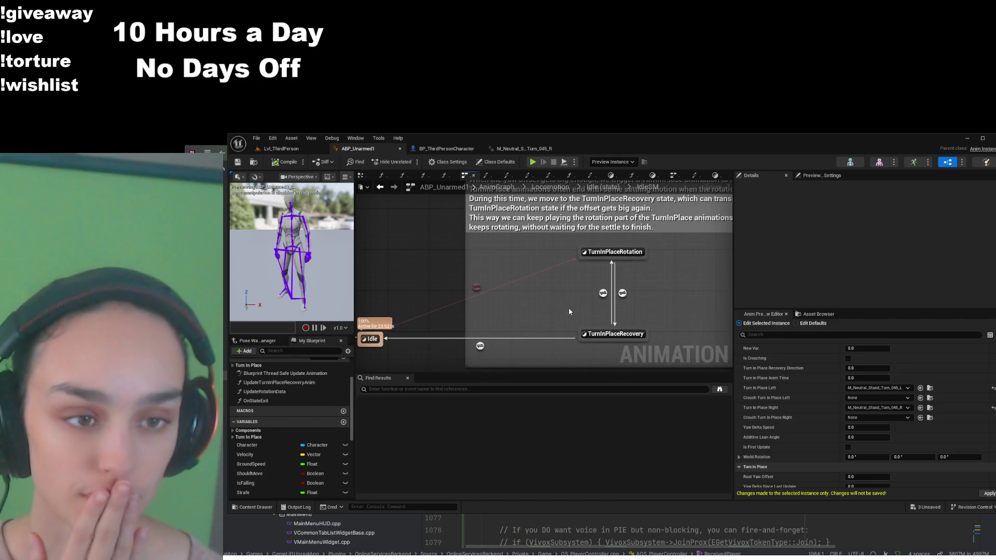
left_click(603, 294)
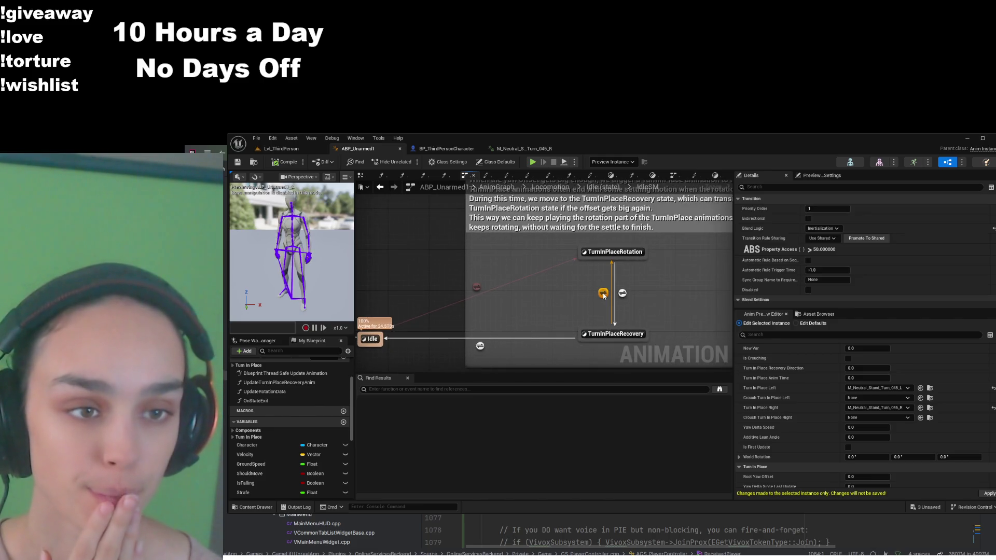
- Share the WantsTurnInPlace rule (ABS > 50.0) on the transition, compile, and verify its rule graph
left_click(828, 257)
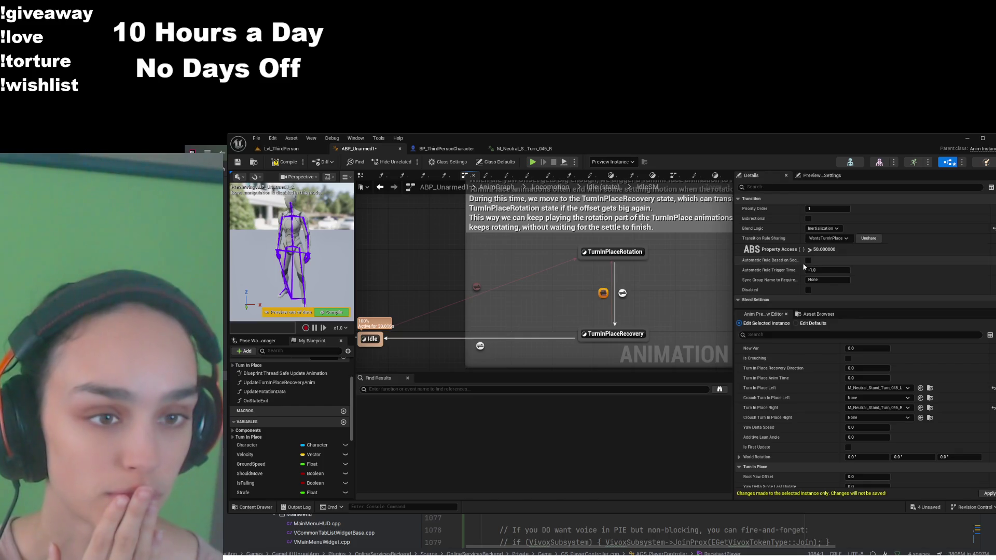
left_click(279, 162)
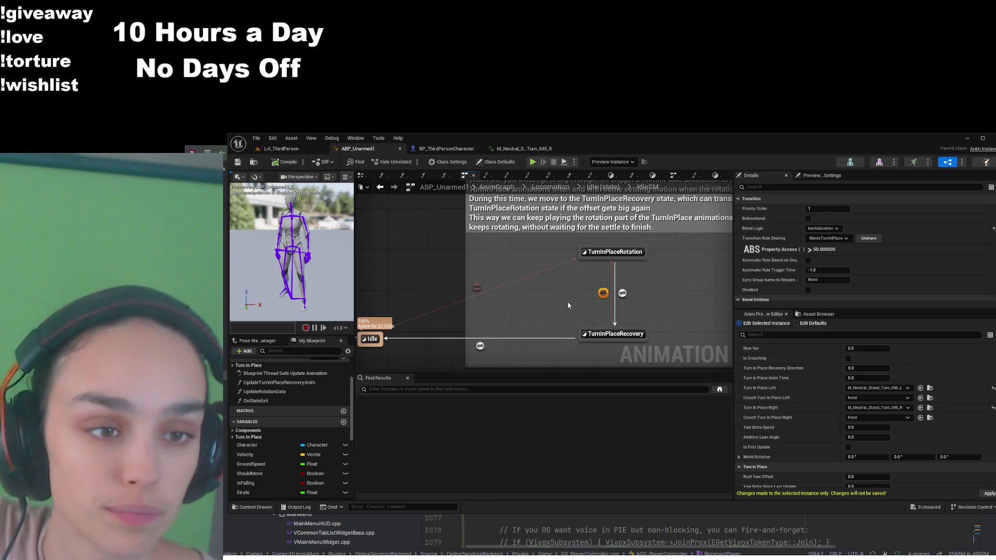
double_click(603, 293)
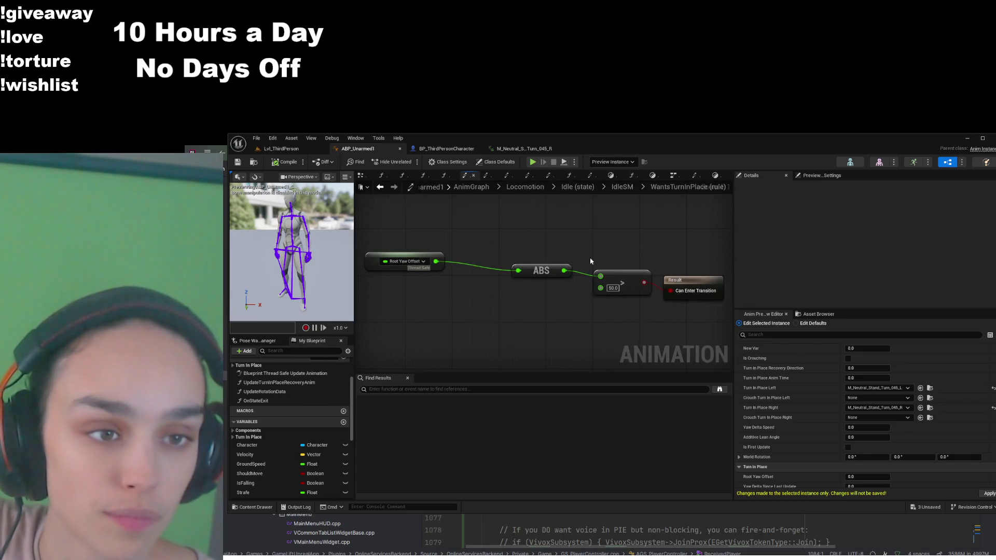
left_click(612, 189)
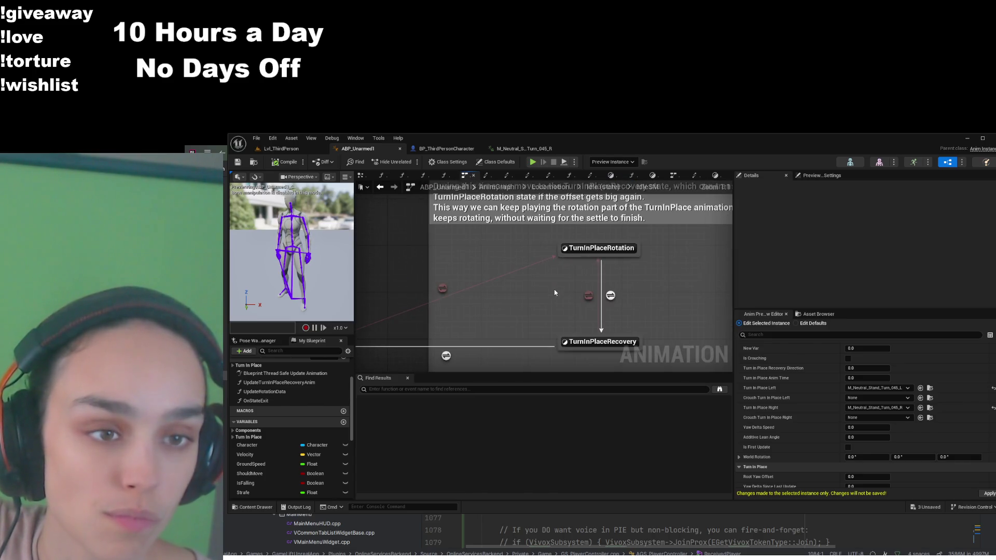
left_click(281, 149)
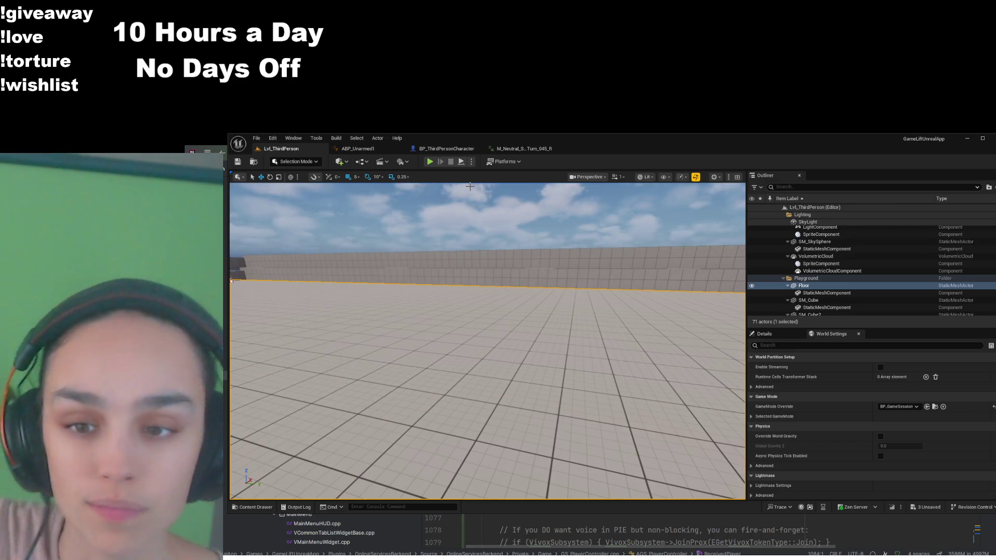
- Cycle through the turn animation and BP_ThirdPersonCharacter tabs, then return to ABP_Unarmed1's IdleSM graph
left_click(521, 148)
left_click(445, 149)
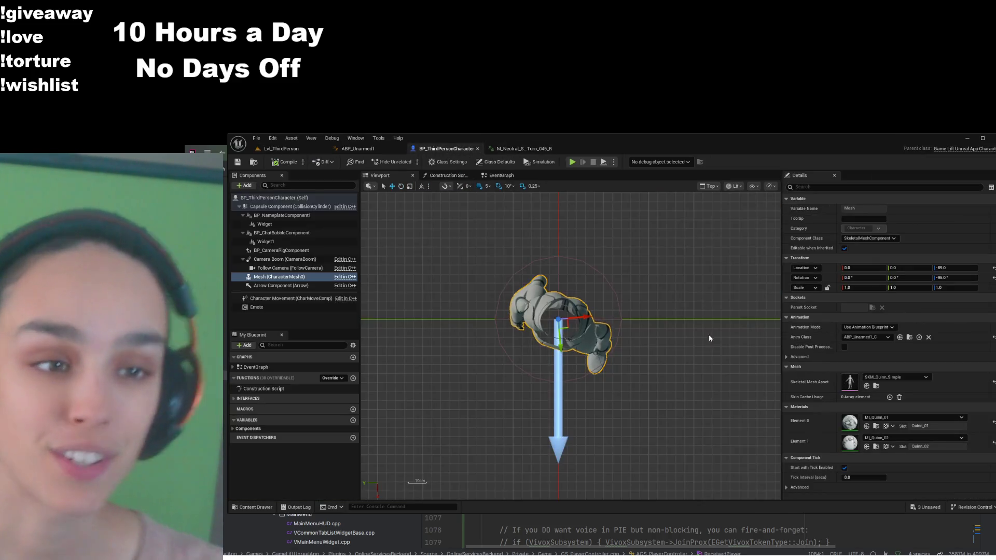
left_click(357, 149)
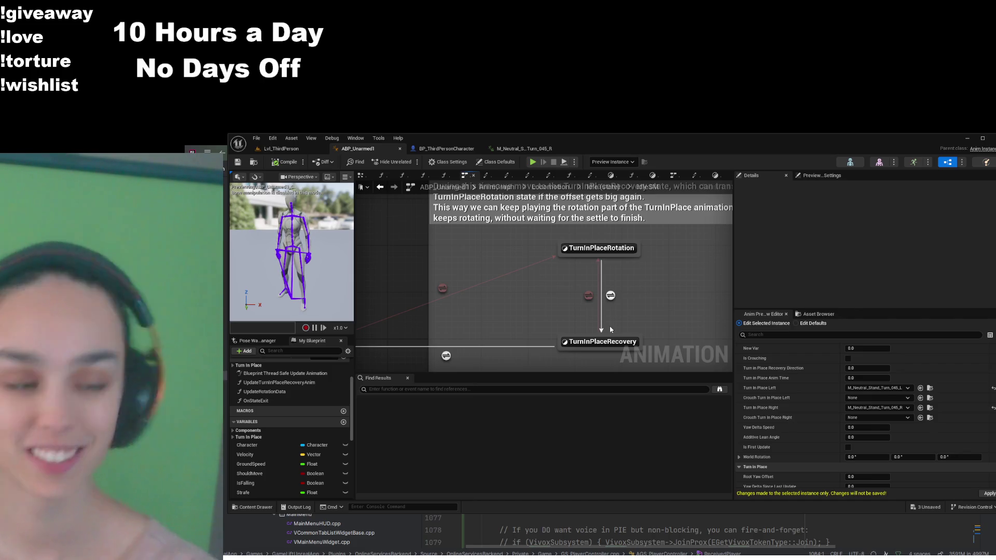
- Switch off Enable Root Yaw Offset, apply it to the defaults, then compile and save ABP_Unarmed1
scroll(784, 422, "down", 3)
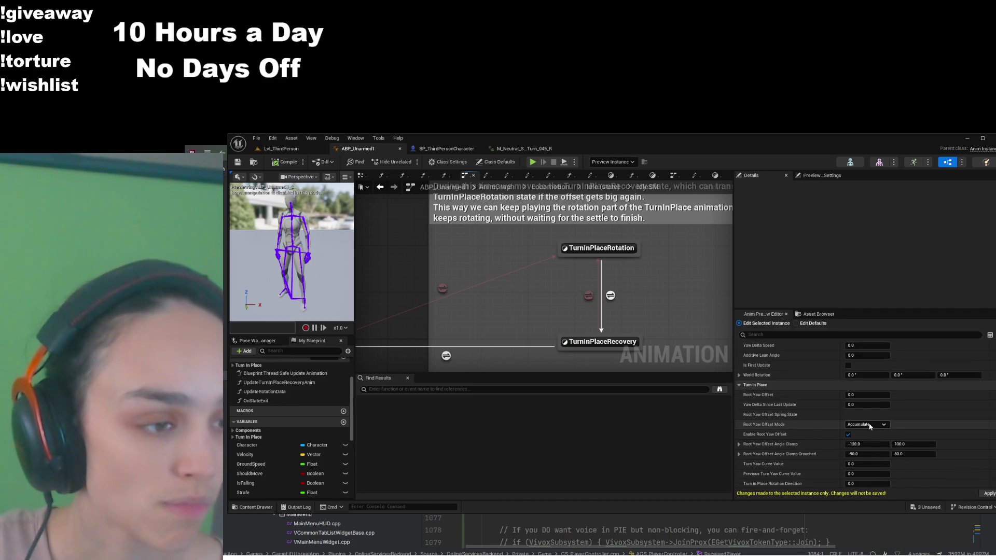
scroll(586, 270, "down", 1)
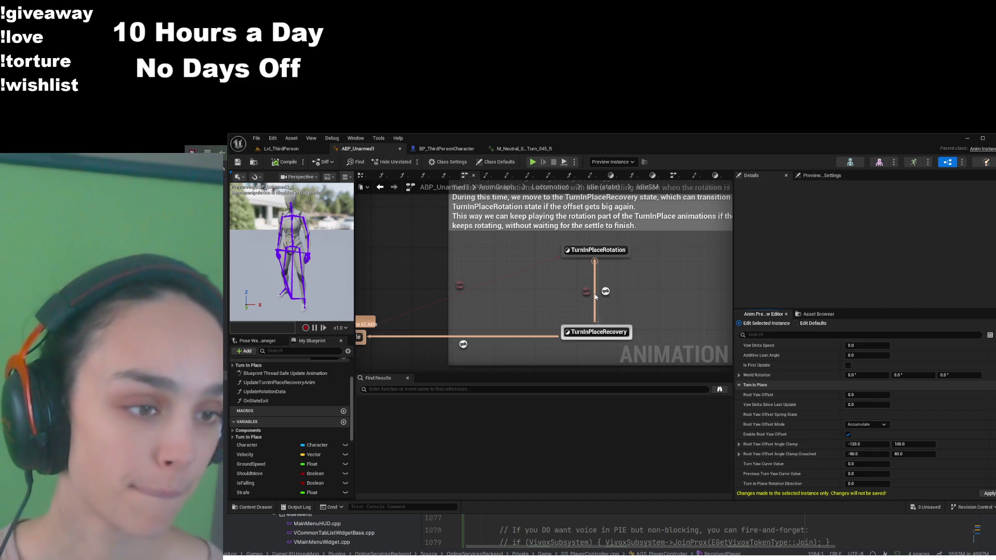
left_click(848, 434)
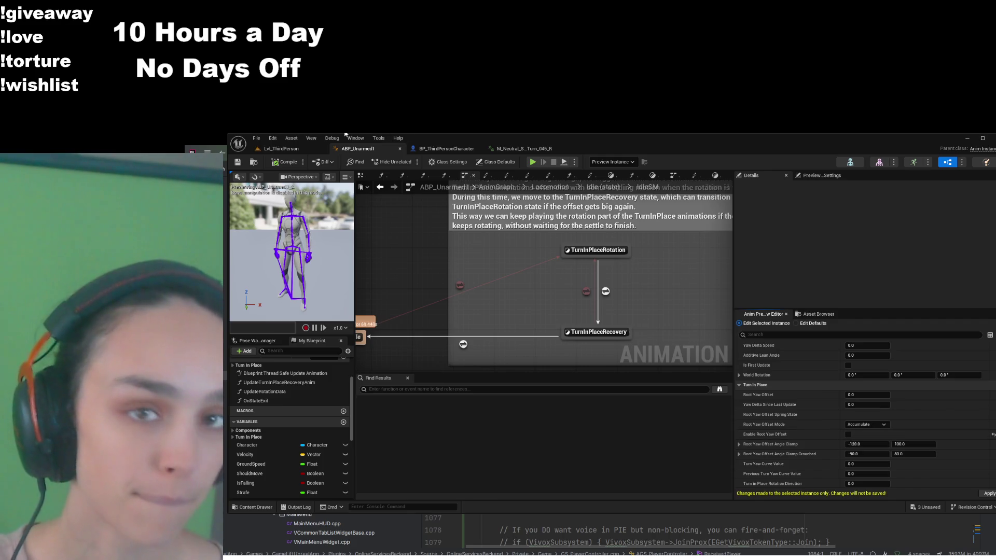
left_click(280, 148)
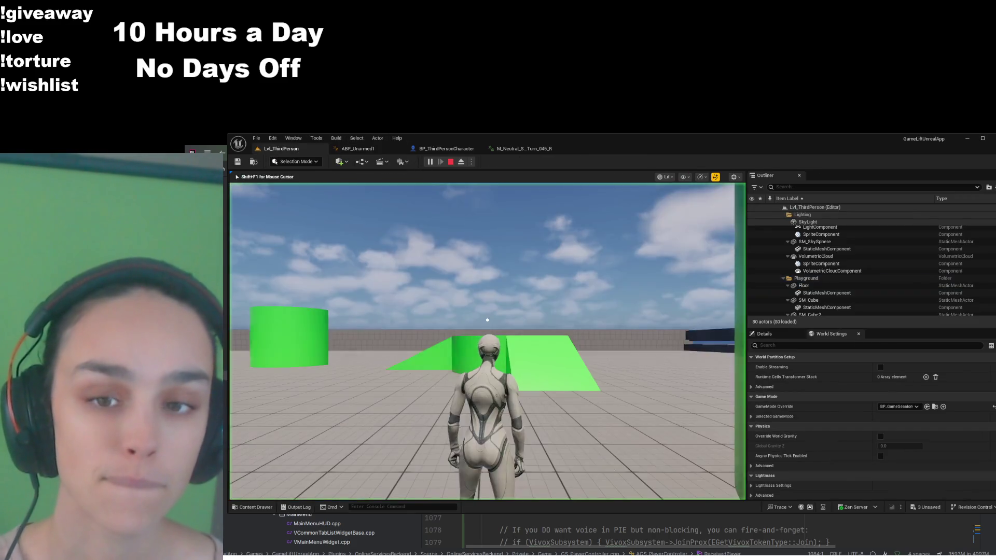
mouse_move(487, 319)
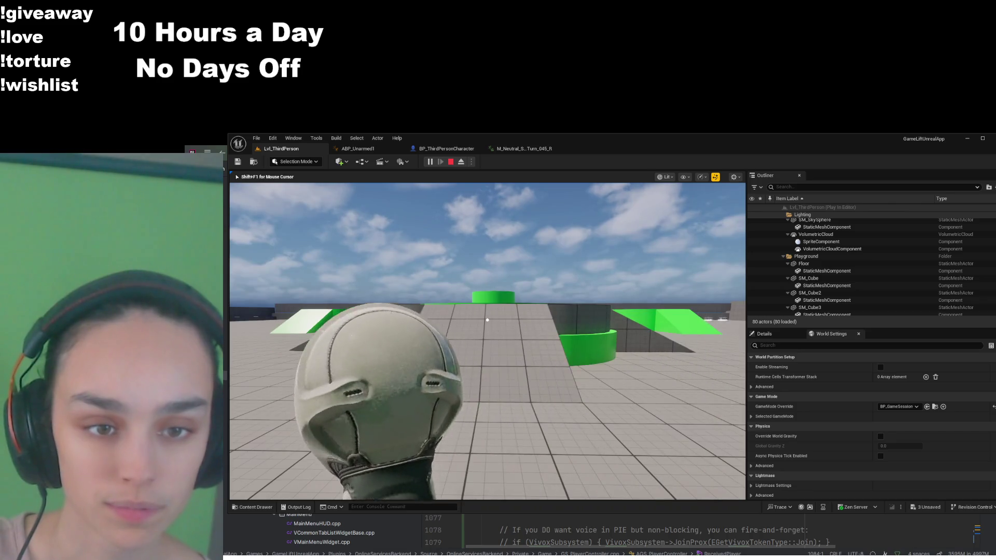
key("shift+F1")
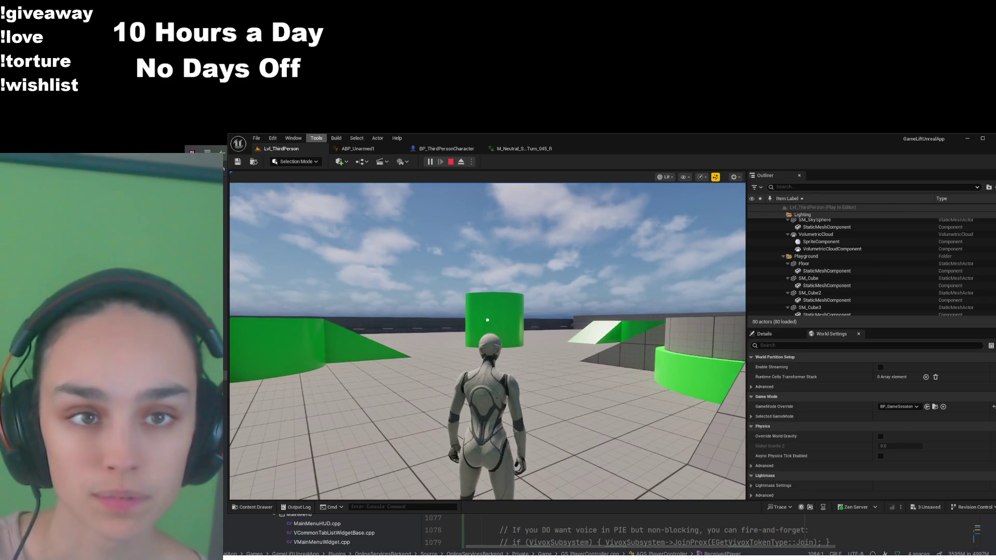
left_click(358, 148)
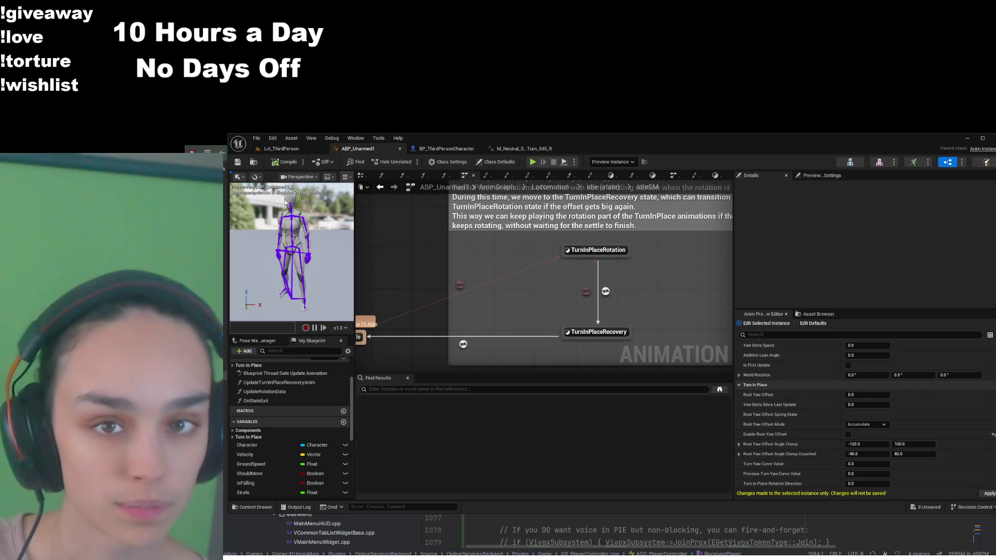
left_click(987, 494)
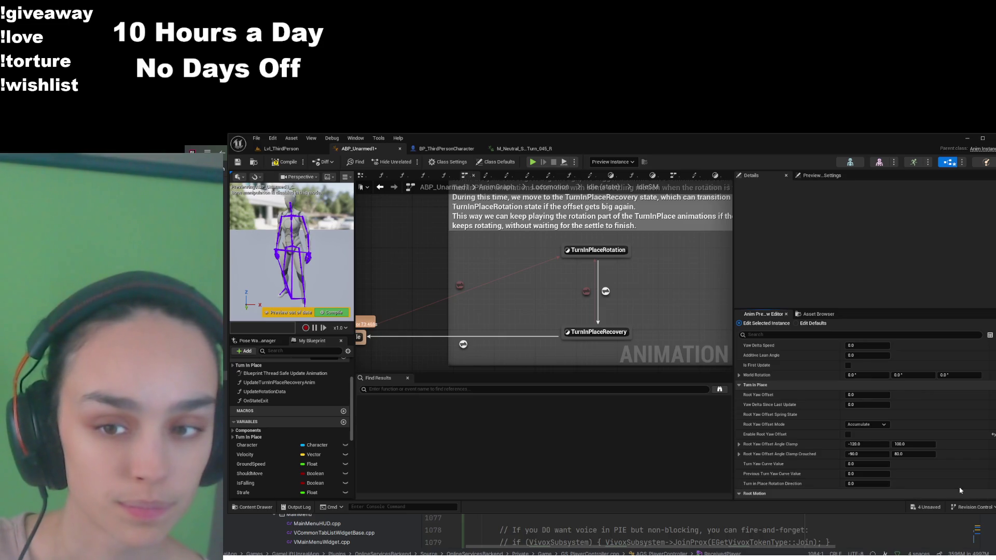
left_click(287, 162)
left_click(238, 161)
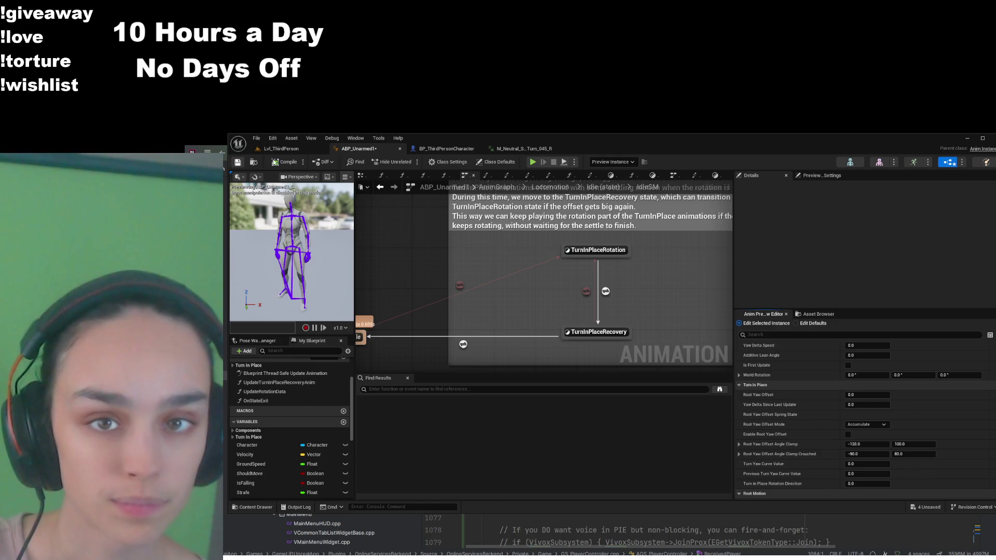
- Play-test Lvl_ThirdPerson briefly, then stop and return to ABP_Unarmed1
left_click(282, 149)
left_click(429, 161)
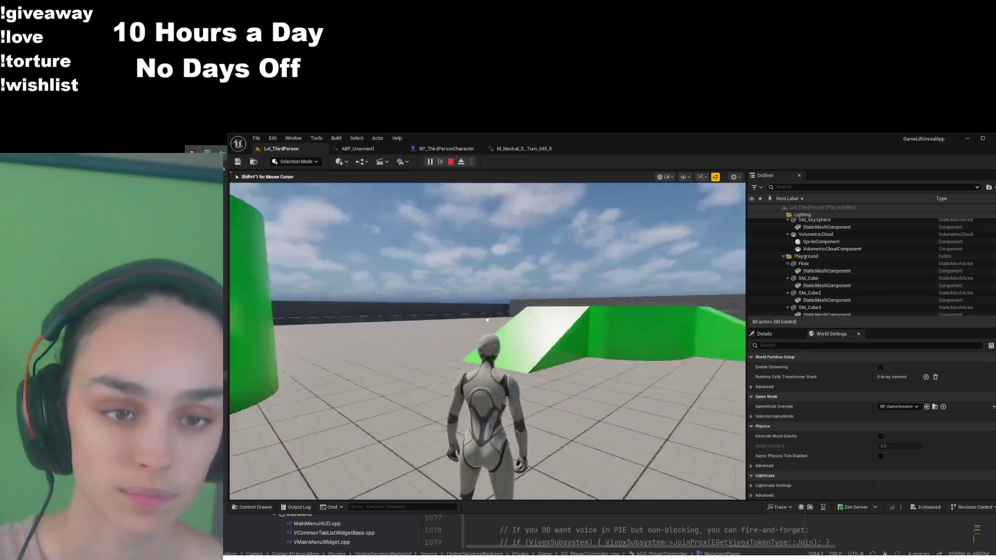
key("Escape")
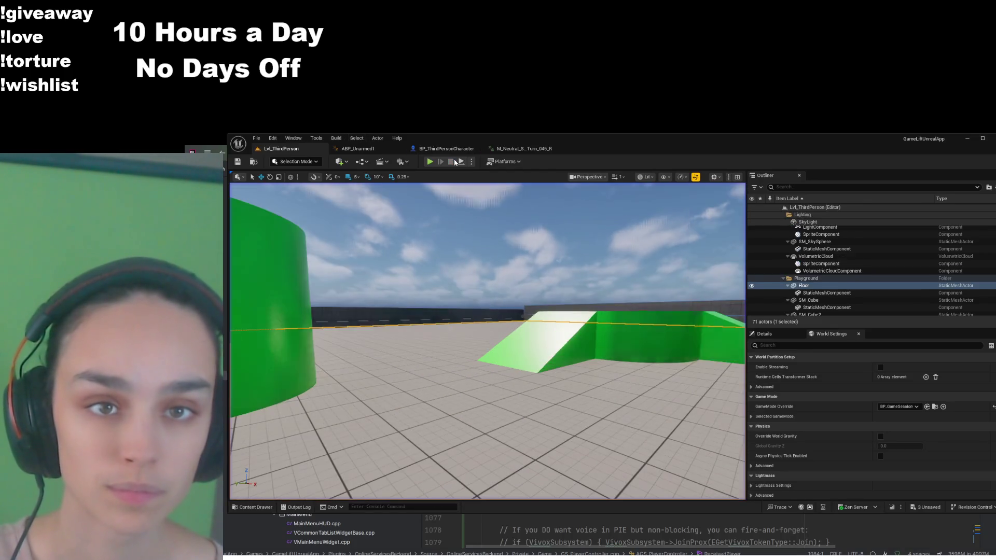
left_click(358, 149)
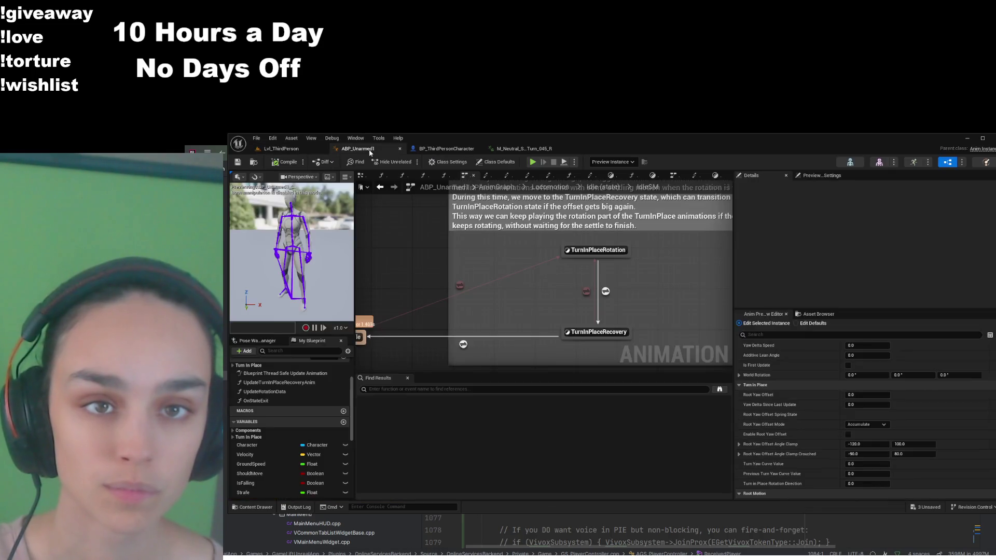
- Tick Enable Root Yaw Offset again, apply it to the defaults, then compile and save ABP_Unarmed1
left_click(847, 435)
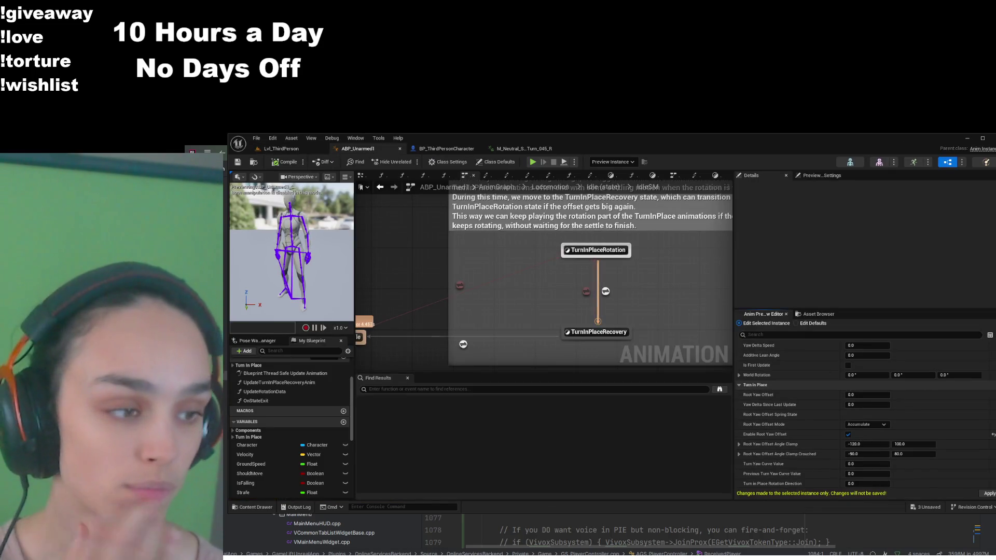
left_click(987, 493)
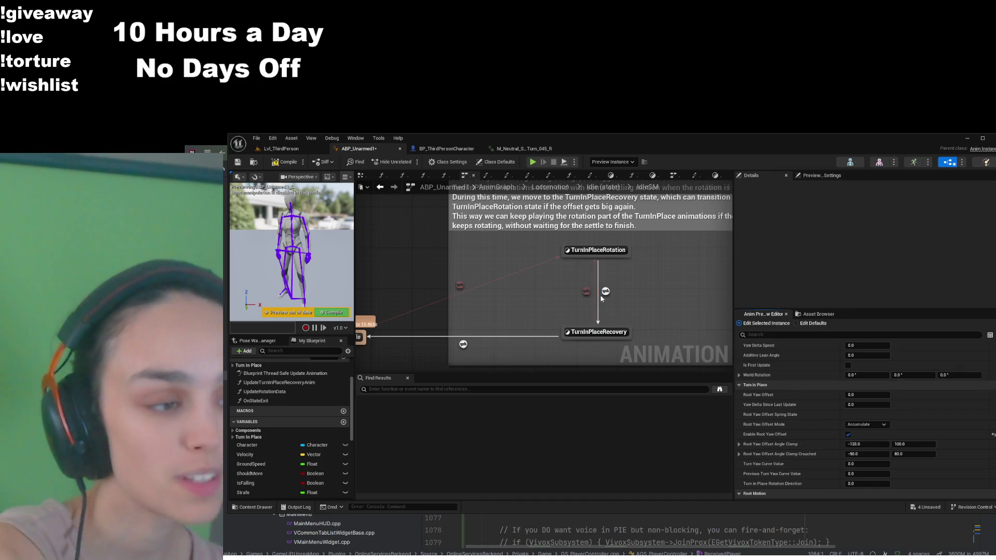
left_click(285, 162)
left_click(238, 161)
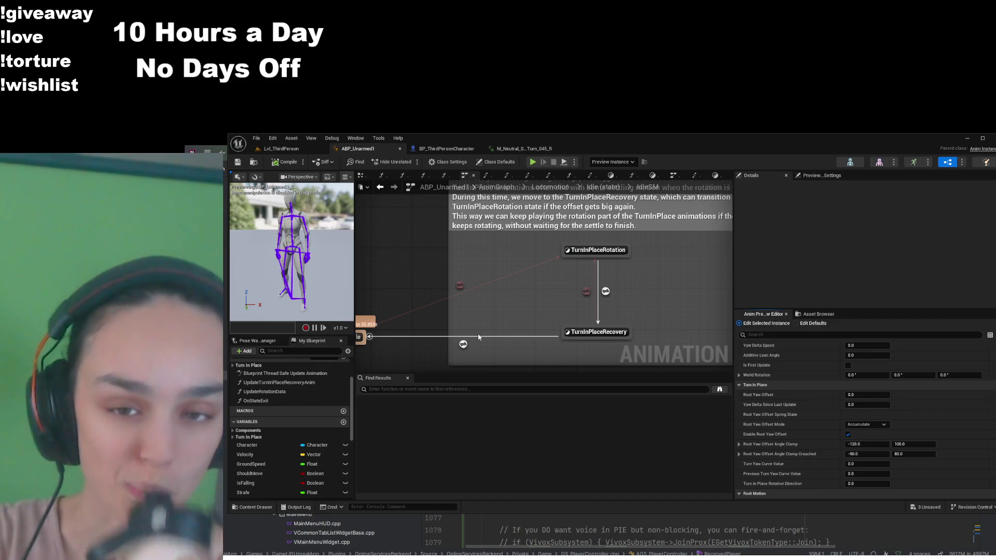
scroll(478, 337, "up", 1)
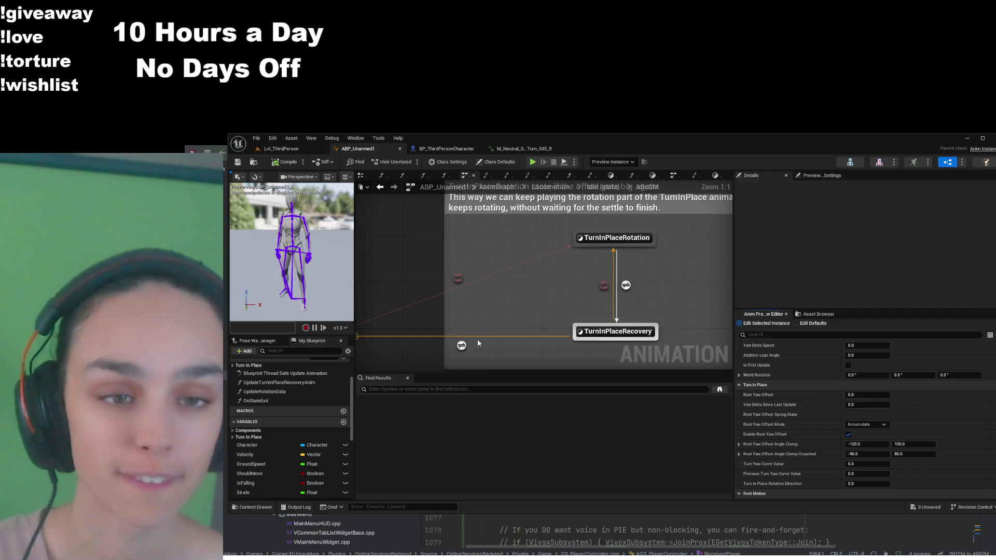
- Check the TurnInPlaceRecovery-to-Idle rule, then open the recovery state's OnStateExit function graph
double_click(461, 345)
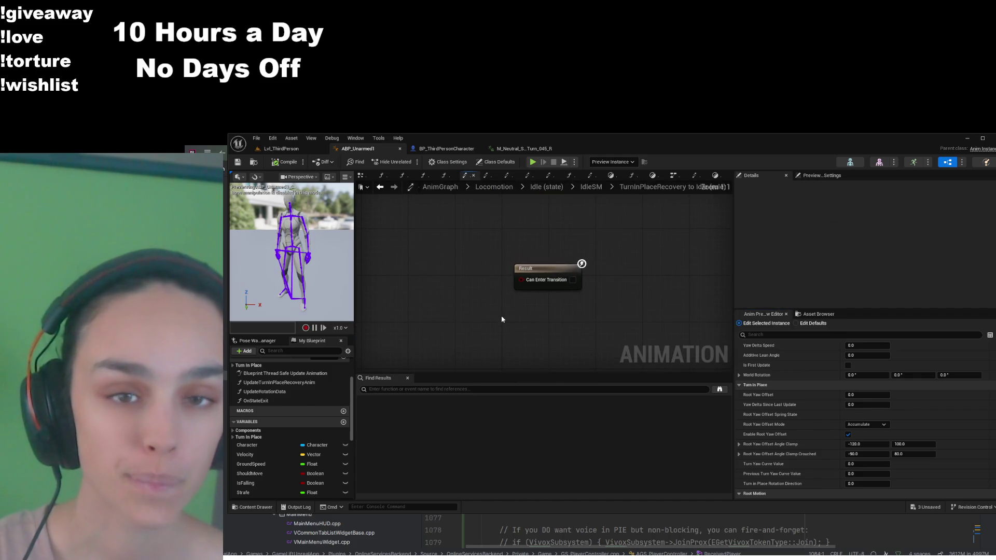
left_click(591, 186)
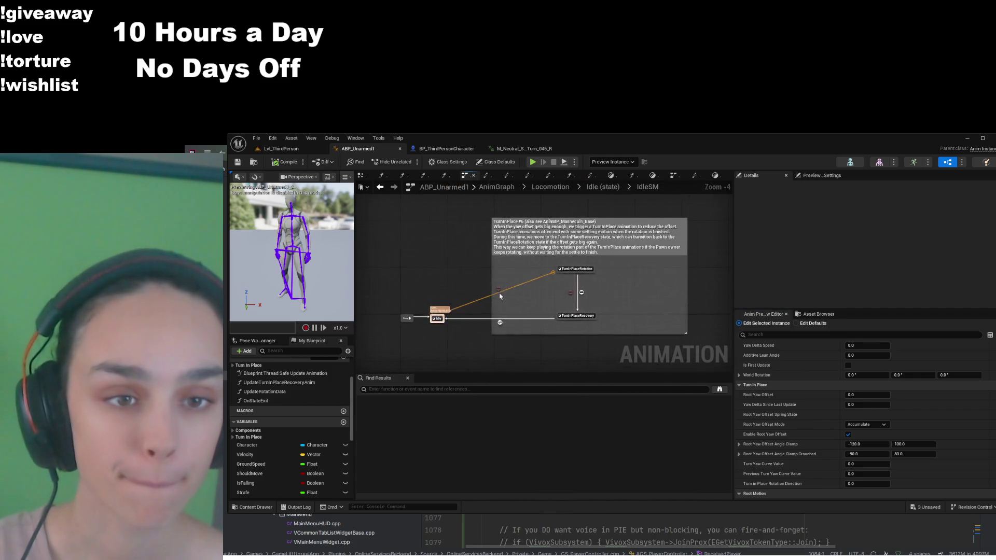
scroll(500, 296, "up", 4)
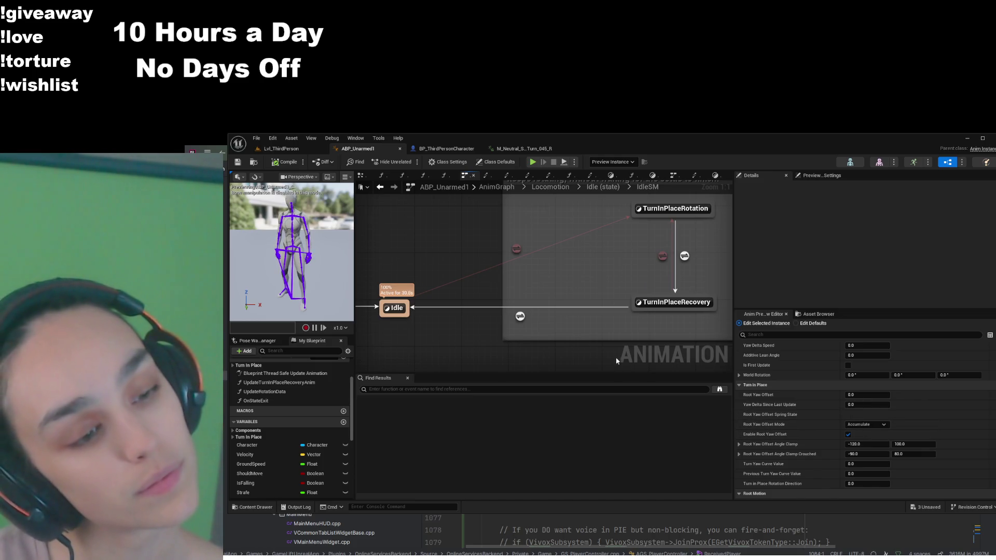
double_click(520, 316)
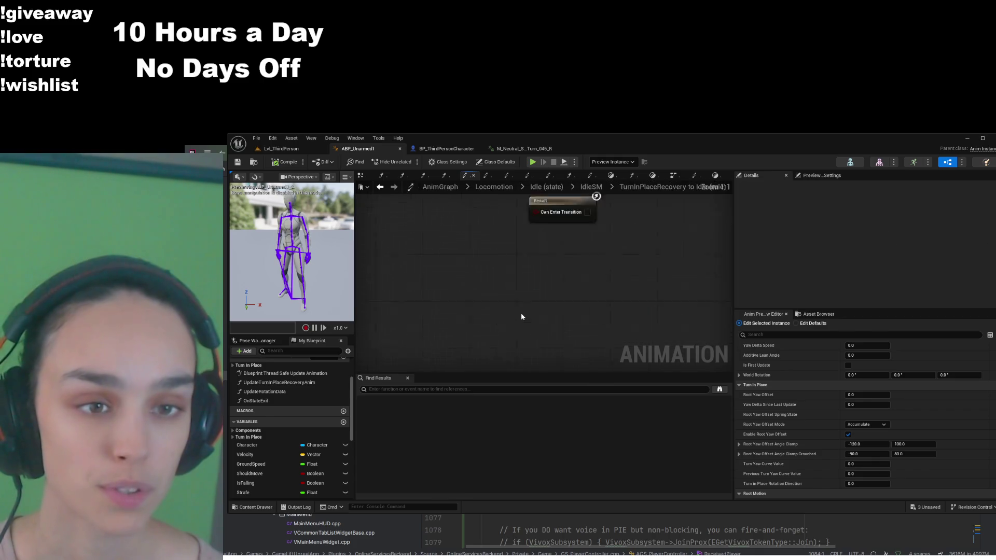
left_click(591, 186)
double_click(579, 318)
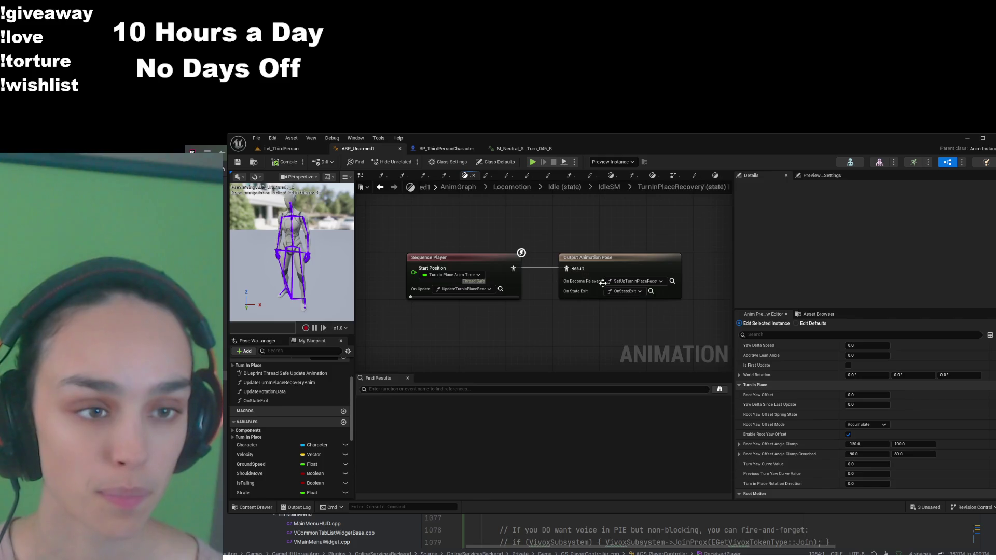
double_click(259, 396)
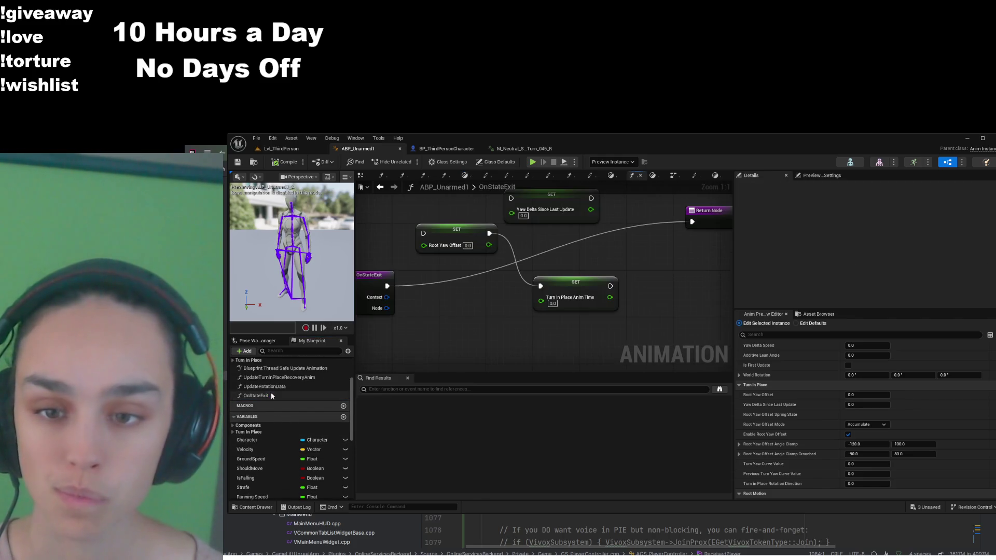
- Rewire OnStateExit's exec pins so the Turn in Place Anim Time setter feeds the Return Node
mouse_move(541, 332)
left_mouse_down()
mouse_move(591, 342)
mouse_move(559, 347)
mouse_move(549, 366)
left_mouse_up()
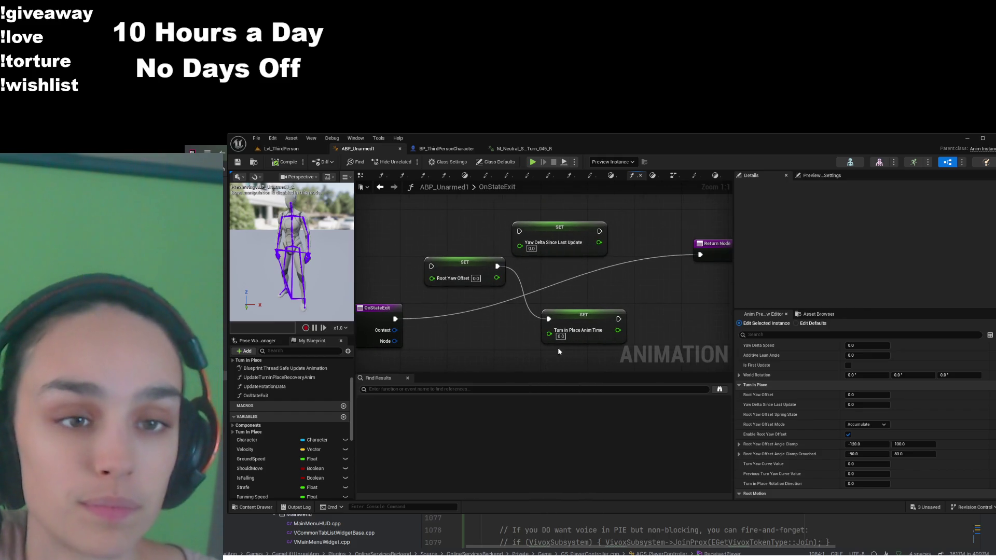
left_click_drag(393, 320, 432, 269)
left_click_drag(619, 319, 700, 254)
left_click_drag(460, 275, 478, 335)
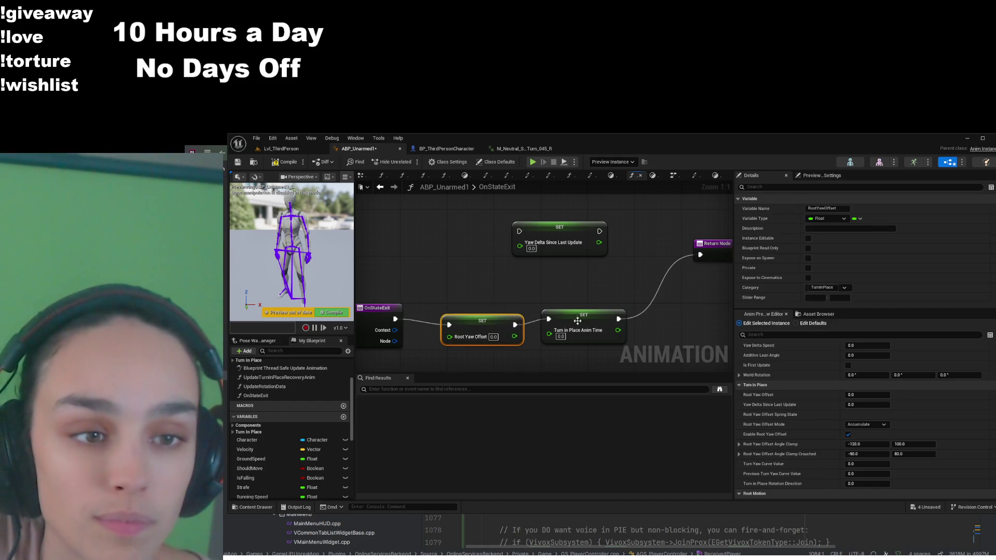
left_click_drag(596, 320, 619, 315)
left_click_drag(588, 230, 545, 212)
- Pull SET Root Yaw Offset out of the chain, then start a Lvl_ThirdPerson play test
scroll(545, 277, "down", 3)
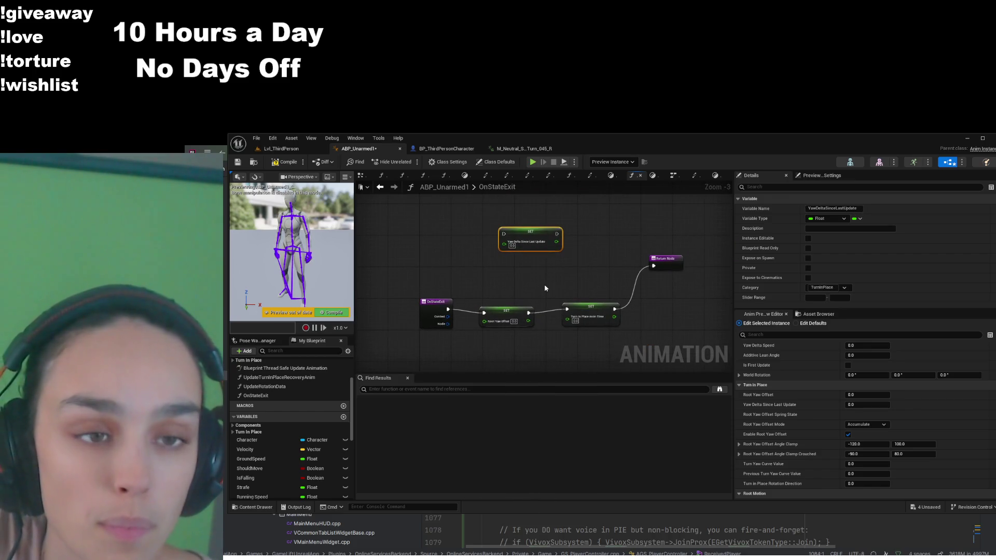
mouse_move(677, 266)
left_mouse_down()
mouse_move(654, 307)
mouse_move(660, 314)
left_mouse_up()
scroll(531, 345, "up", 3)
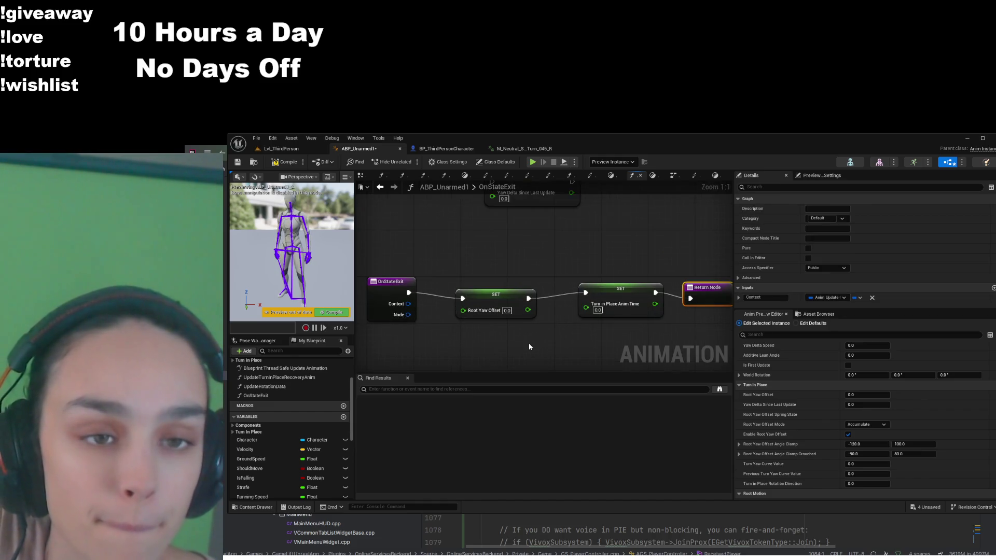
scroll(529, 346, "down", 1)
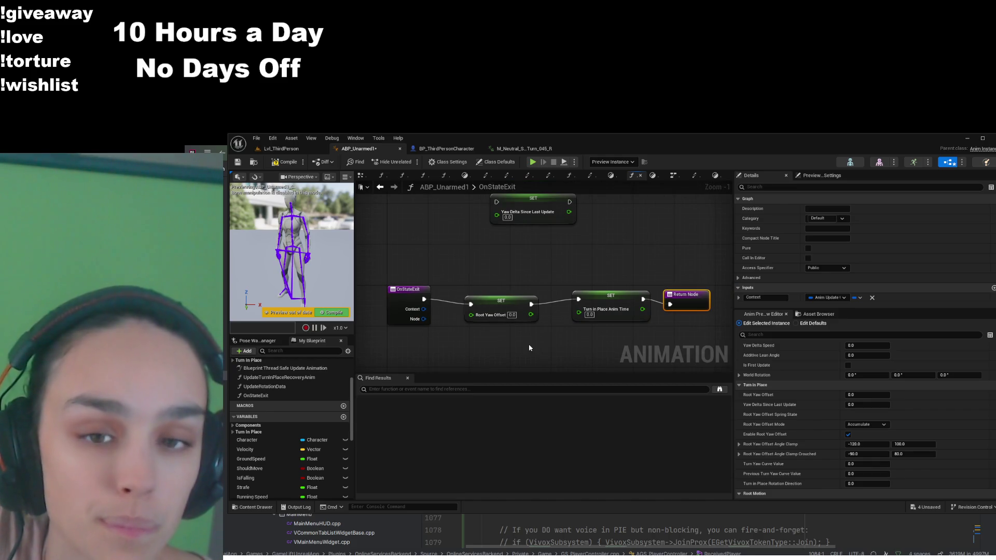
left_click(513, 300)
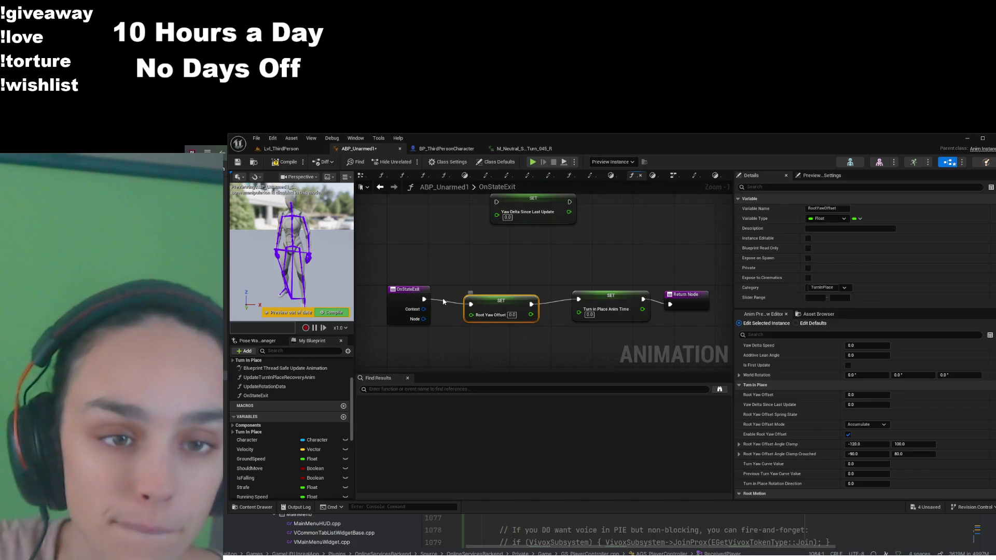
left_click_drag(524, 301, 513, 326)
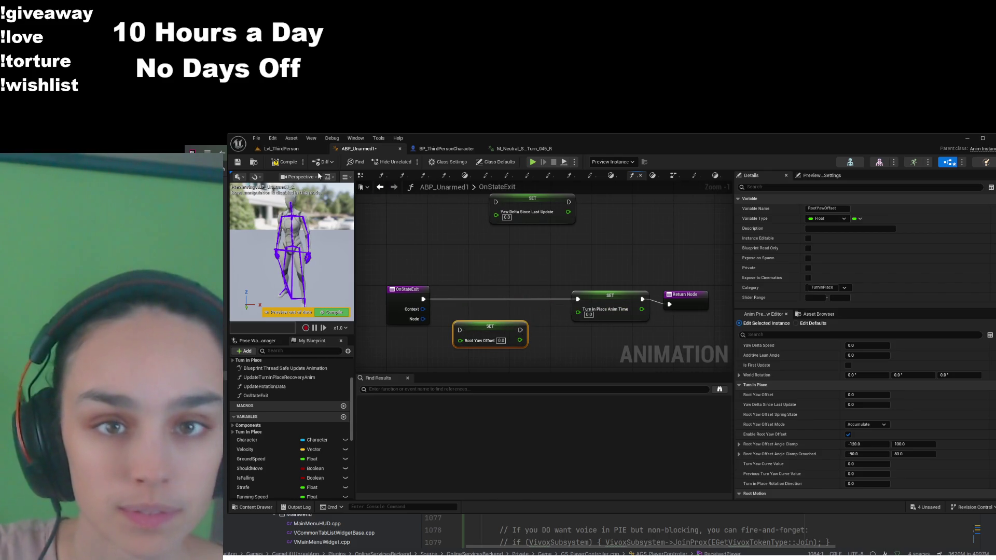
left_click(280, 148)
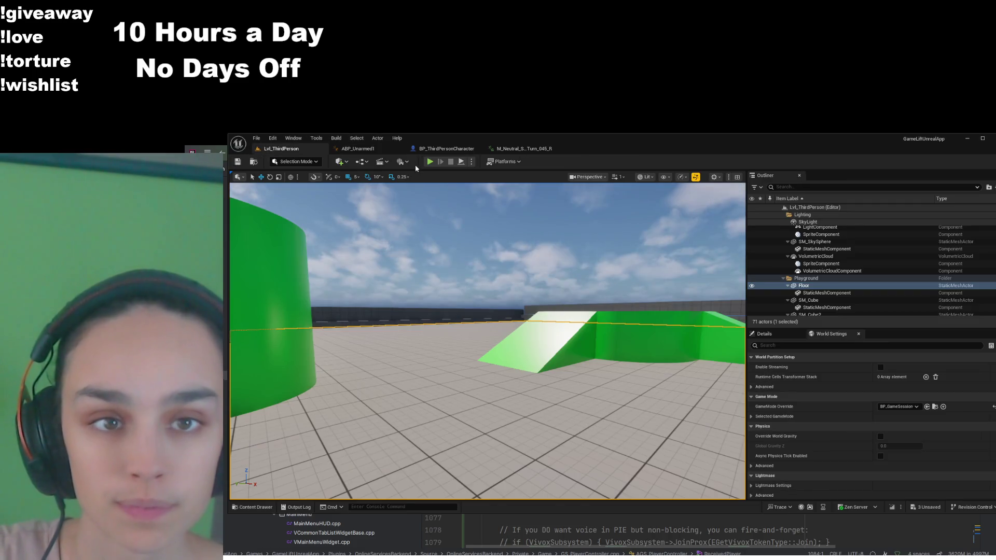
left_click(429, 162)
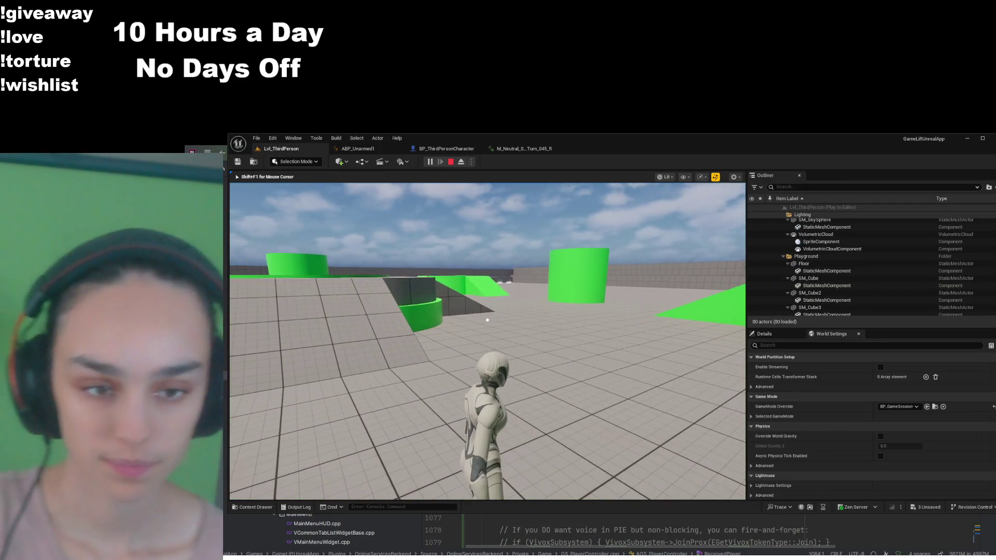
- Stop the test, chain OnStateExit through SET Root Yaw Offset into Turn in Place Anim Time, and compile
key("w")
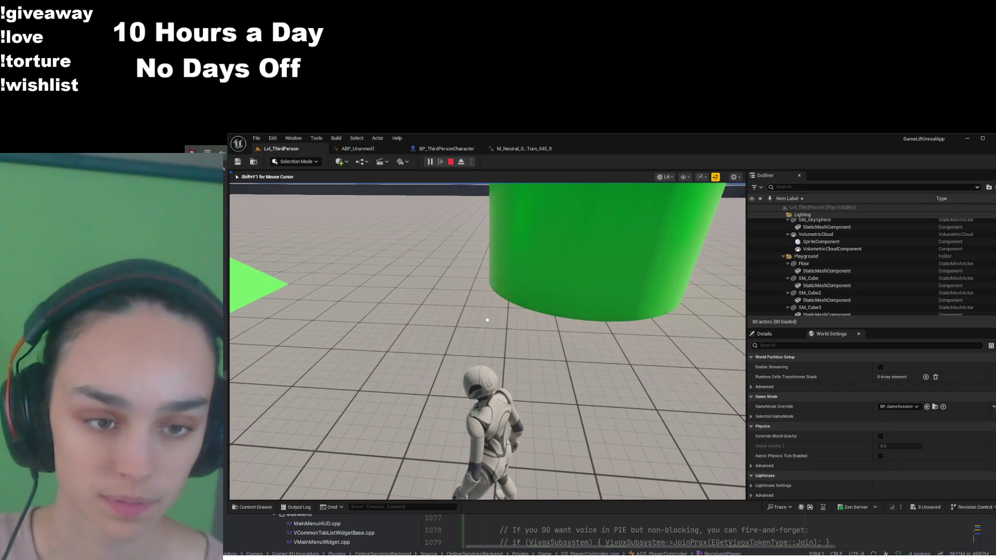
key("Escape")
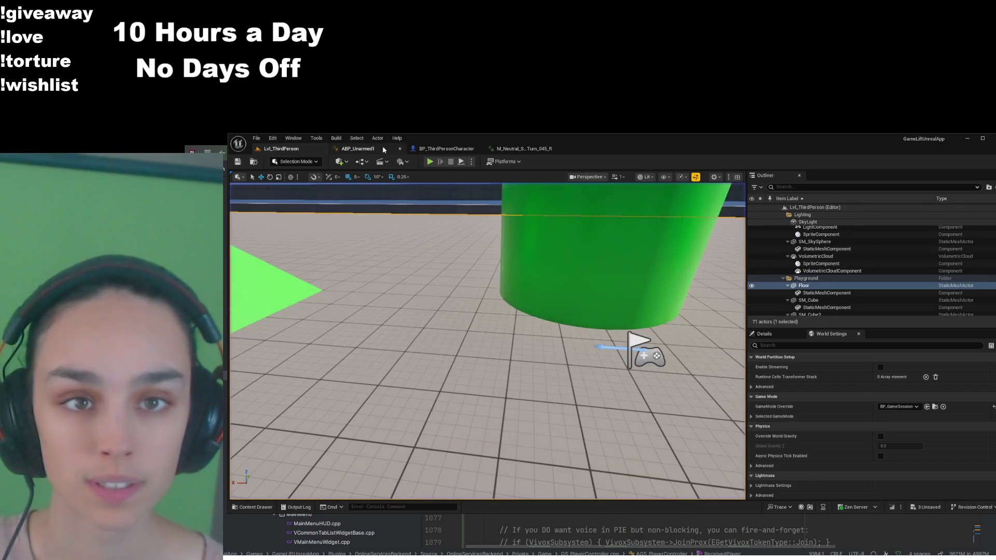
left_click(381, 147)
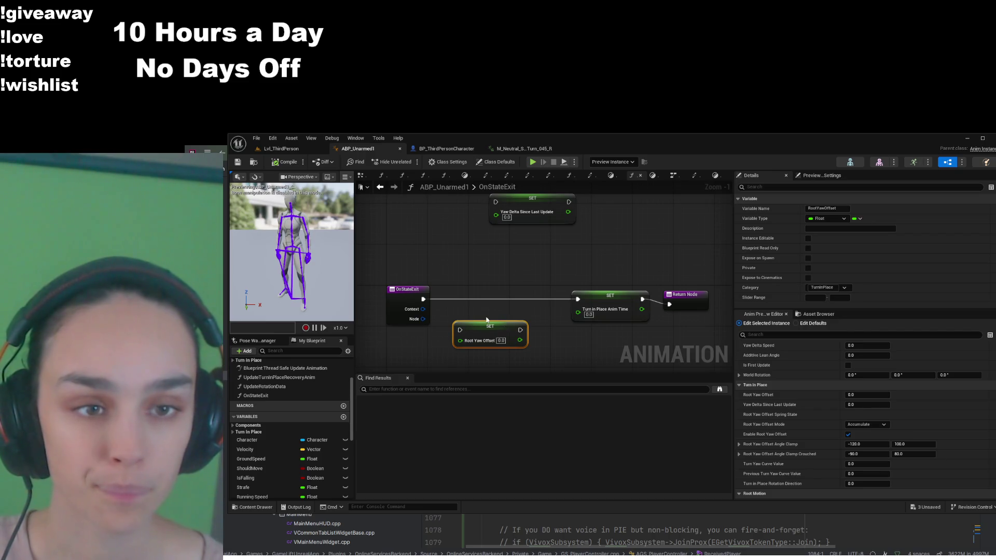
left_click_drag(459, 332, 460, 330)
left_click_drag(520, 330, 578, 300)
left_click(285, 162)
- Play-test Lvl_ThirdPerson again, then stop and return to the ABP_Unarmed1 graph
left_click(280, 149)
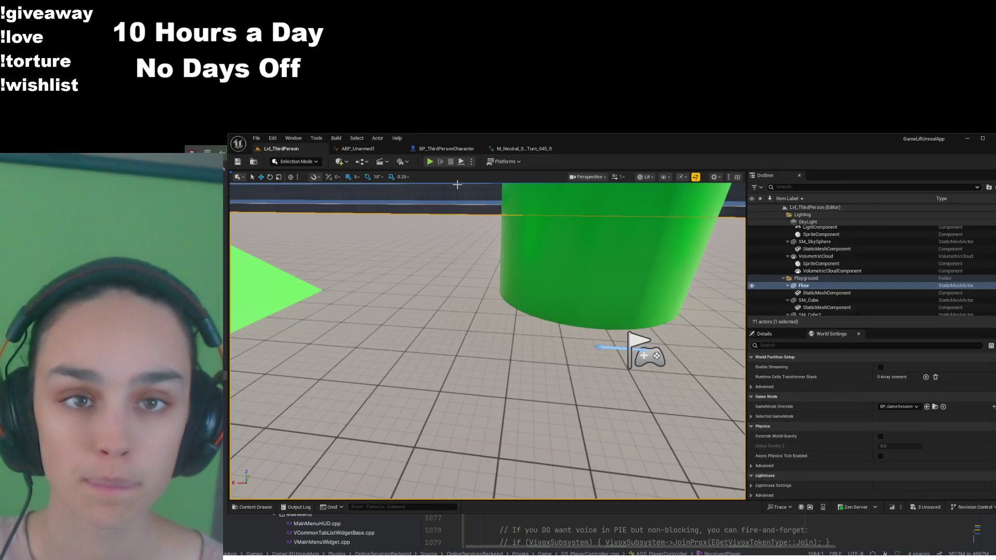
left_click(429, 162)
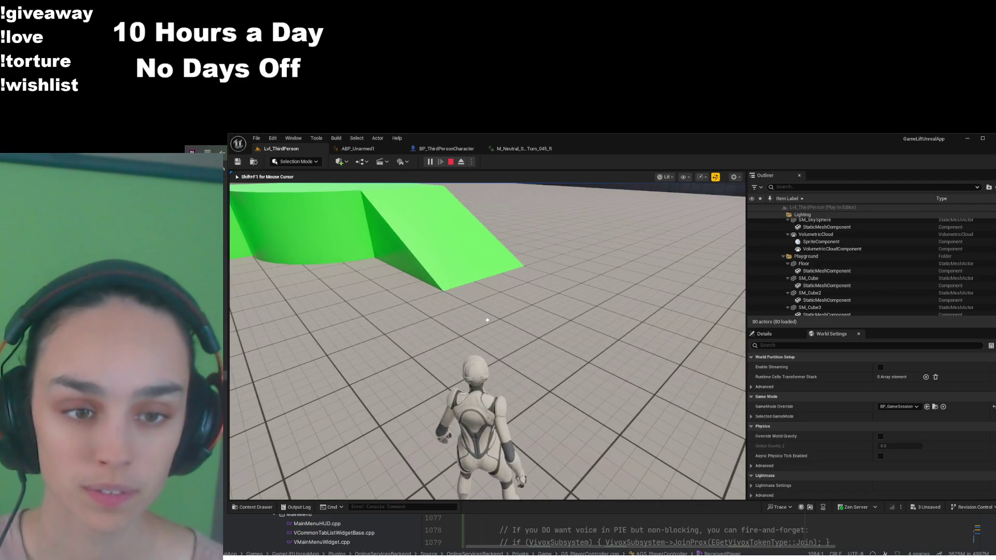
key("shift+F1")
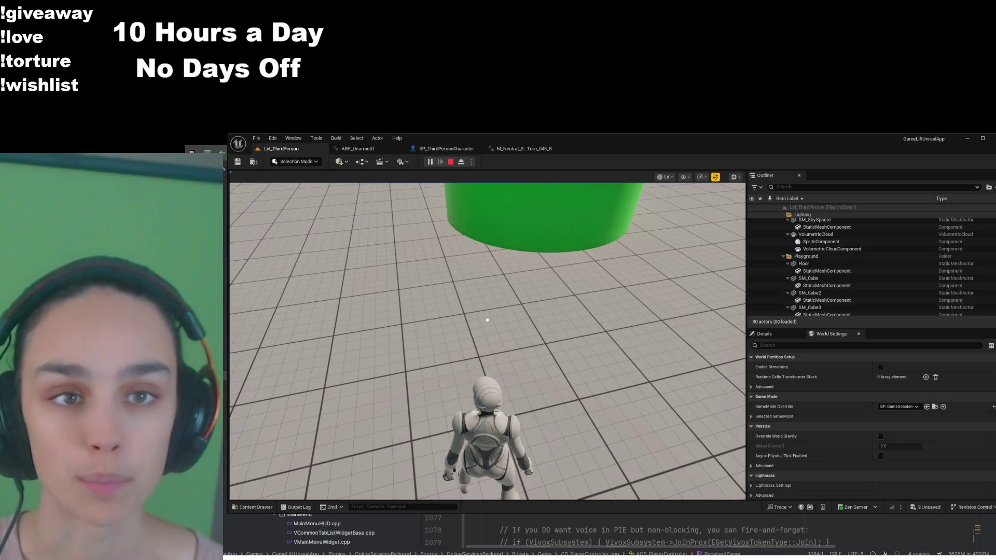
left_click(451, 162)
left_click(357, 149)
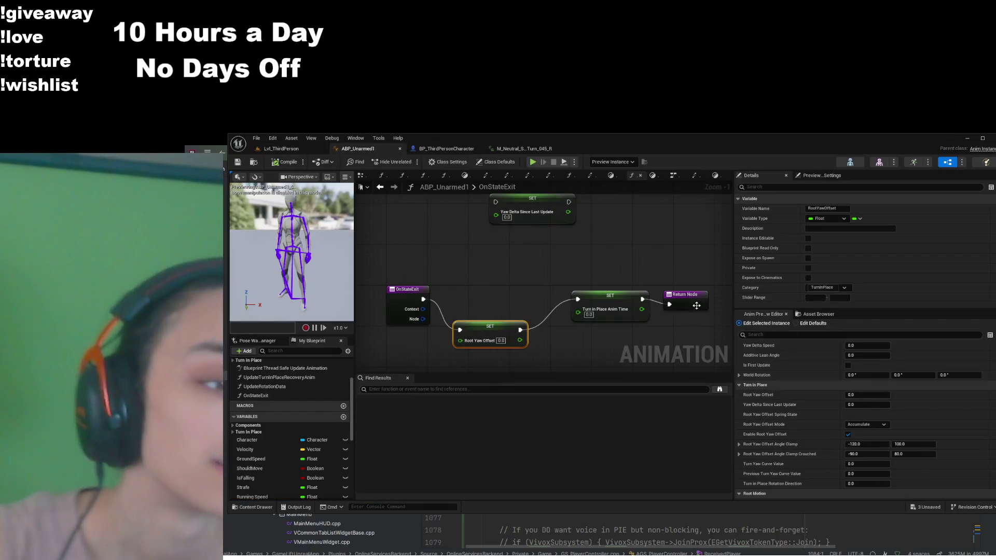
- Browse the UpdateTurnInPlaceAnim, TurnInPlaceRecovery and Idle graphs back into IdleSM
scroll(830, 407, "up", 1)
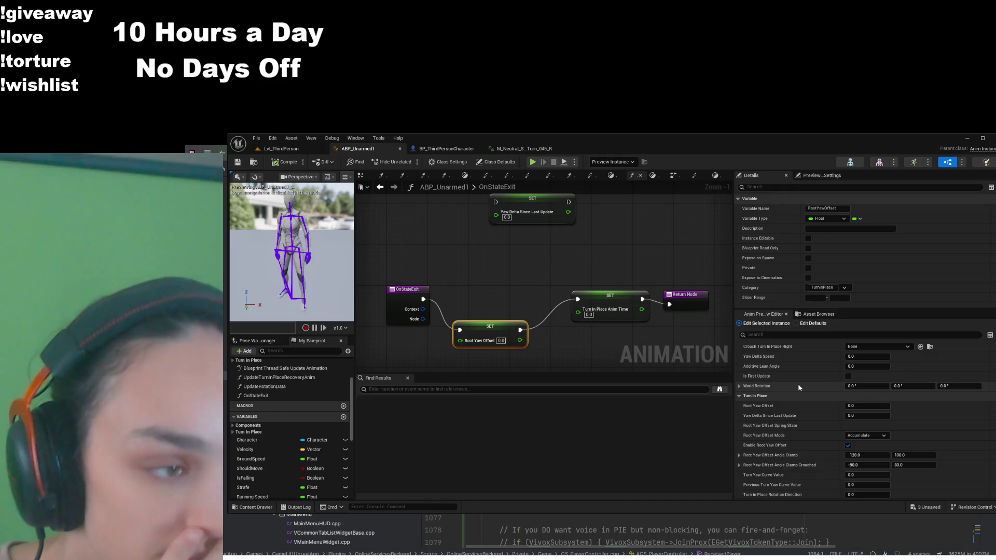
scroll(798, 386, "up", 4)
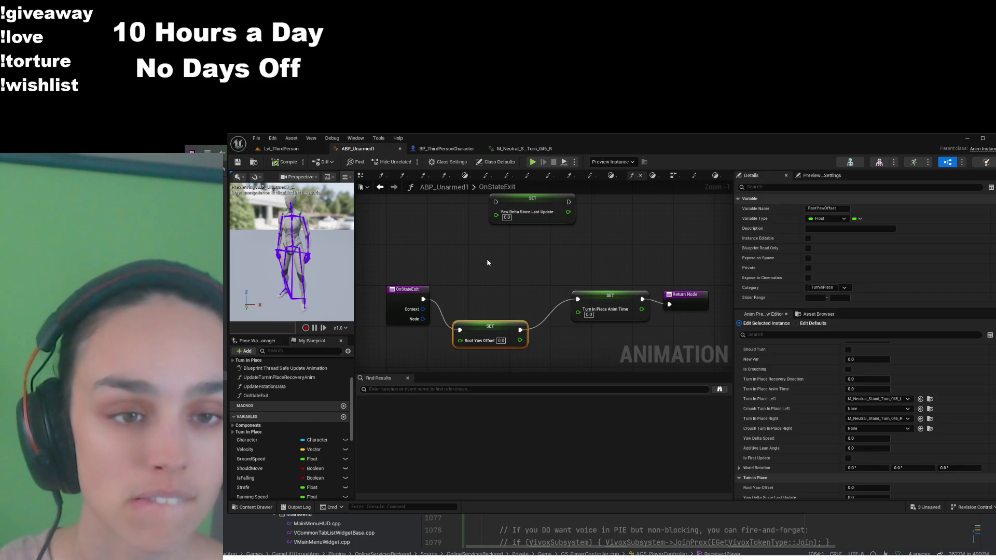
left_click(382, 176)
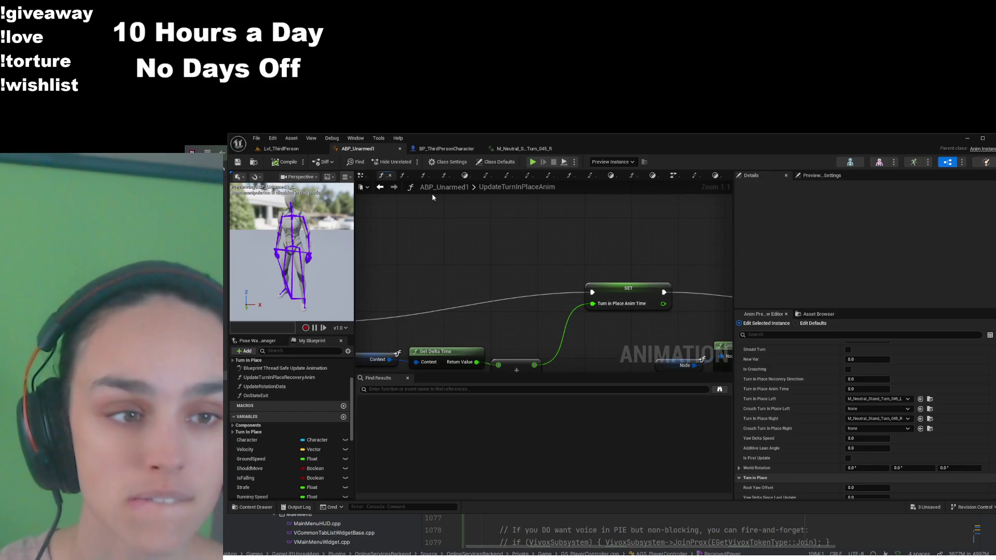
left_click(465, 176)
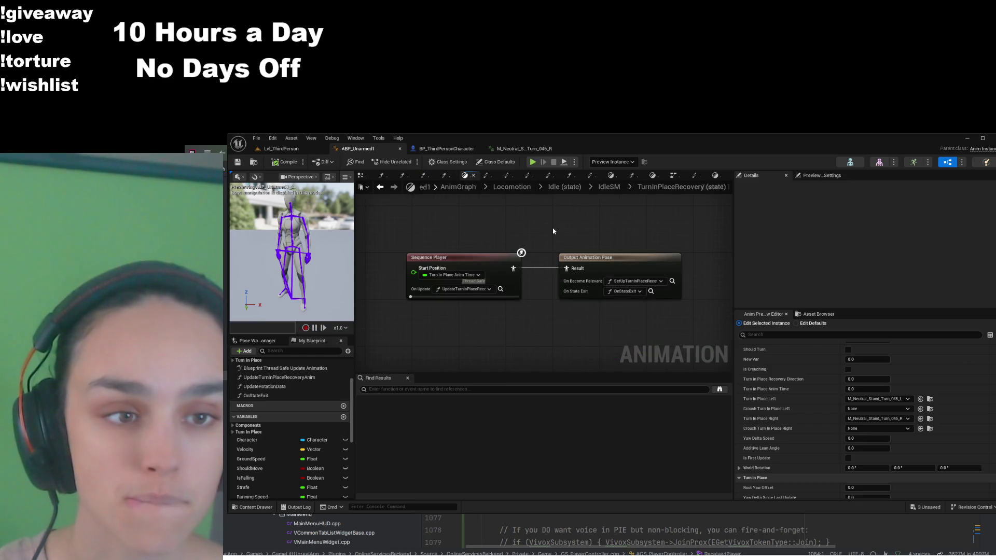
left_click(571, 188)
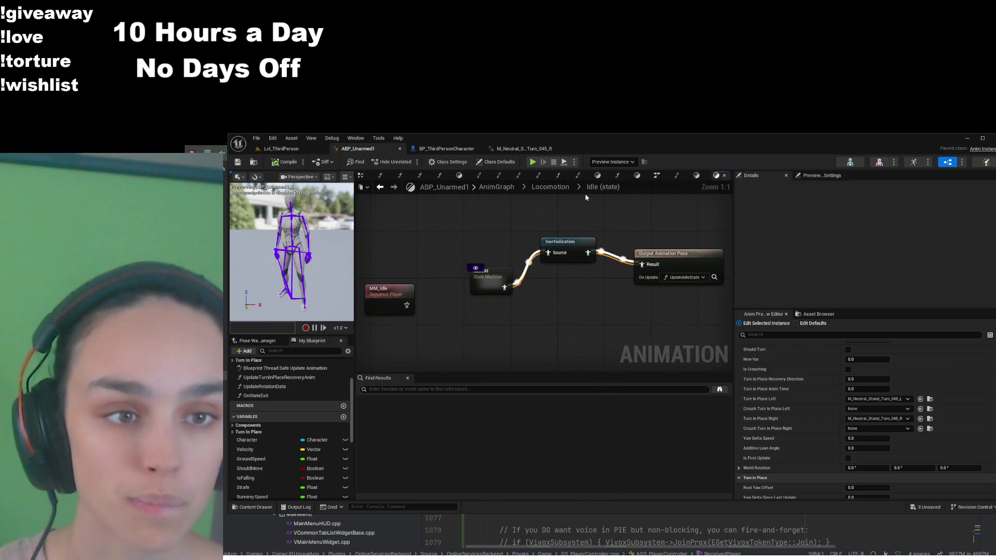
double_click(490, 279)
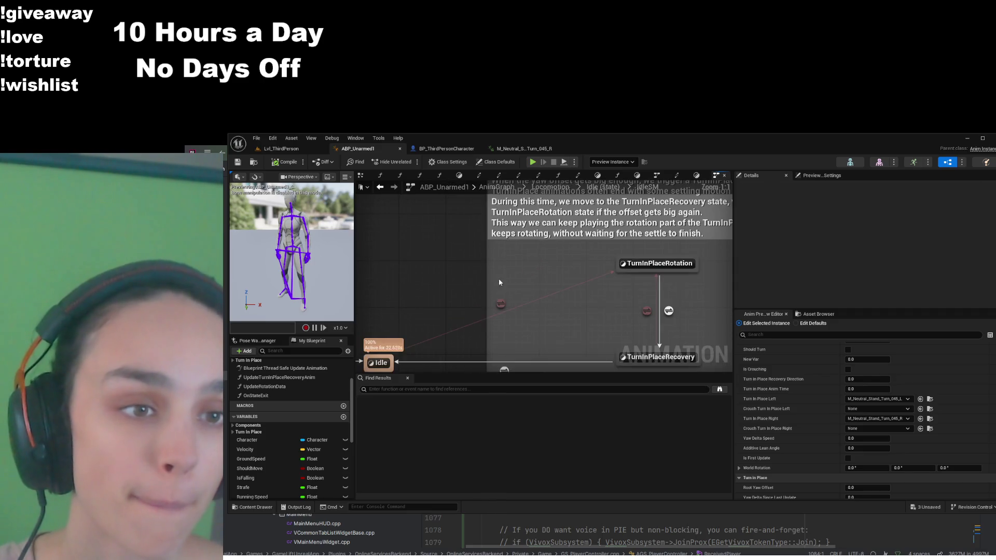
- Inspect the WantsTurnInPlace rule and apply the changed Turn In Place Left preview animation
double_click(647, 311)
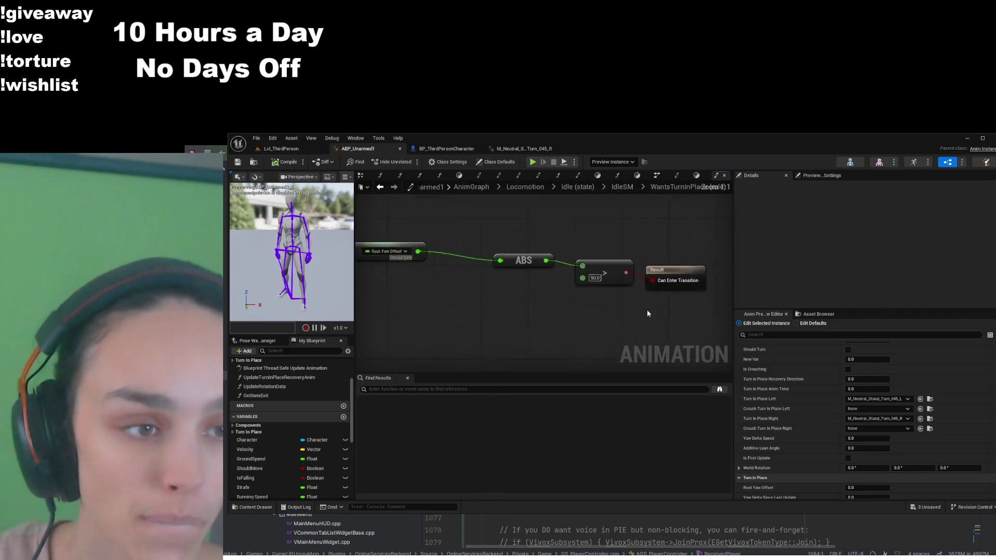
left_click(615, 187)
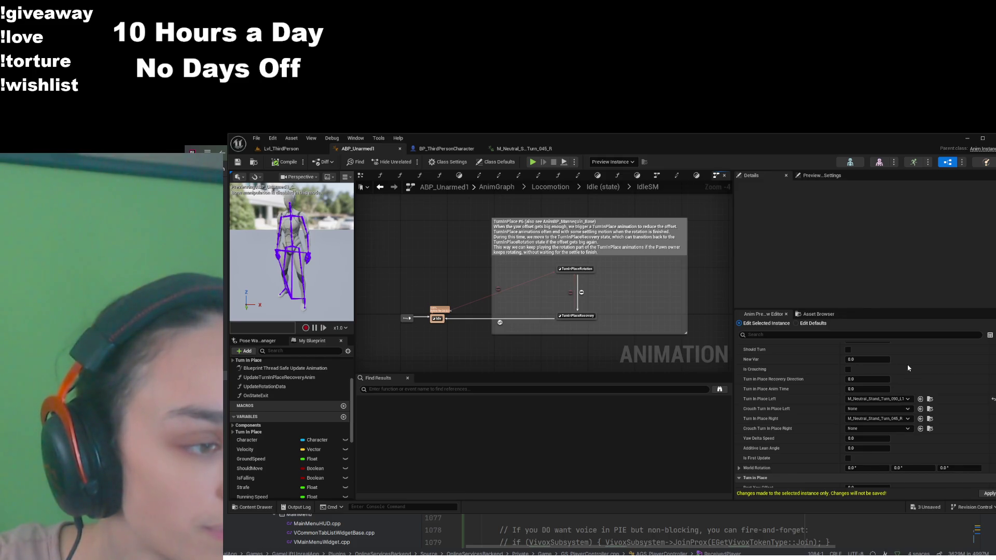
left_click(984, 493)
left_click(285, 149)
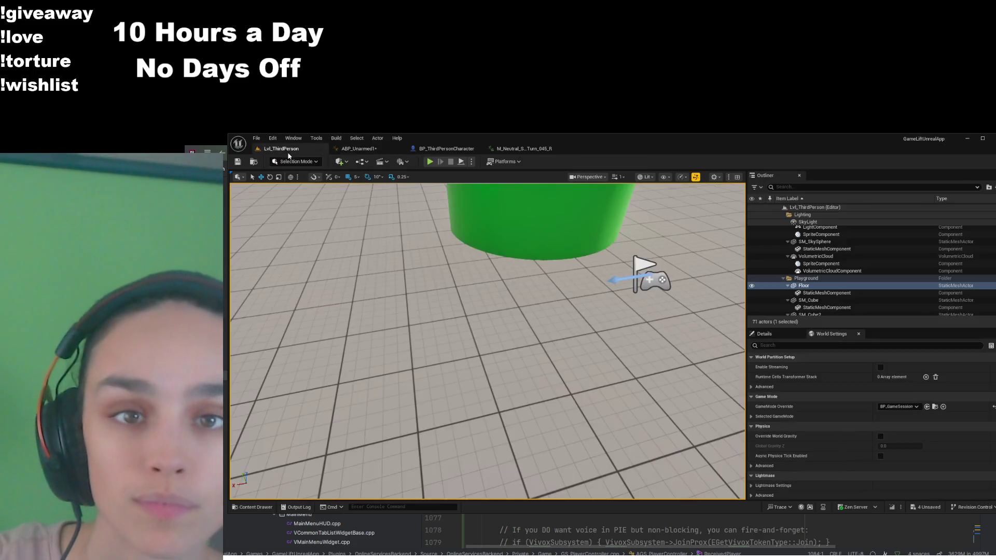
- Save ABP_Unarmed1 and run a quick play test of the level
left_click(357, 149)
left_click(238, 161)
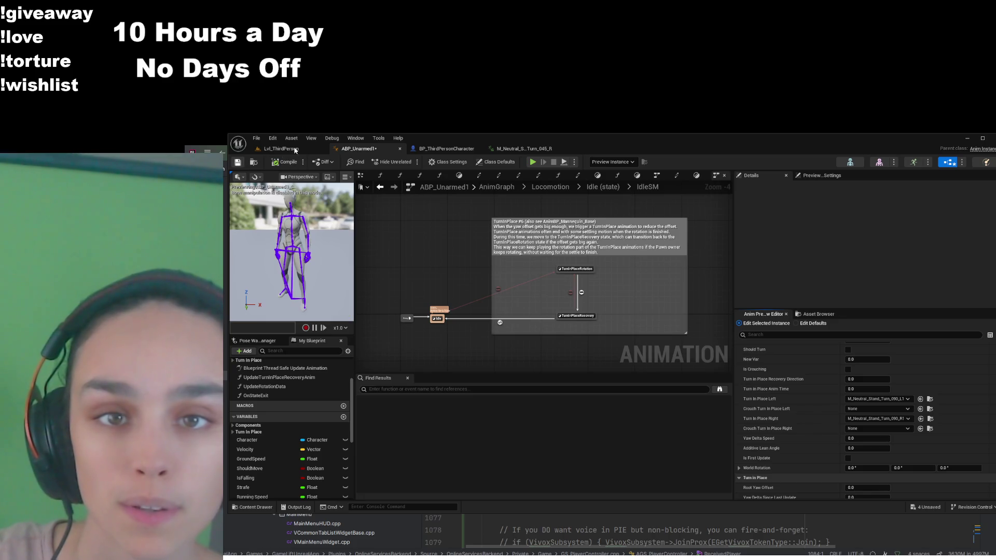
left_click(285, 148)
left_click(429, 162)
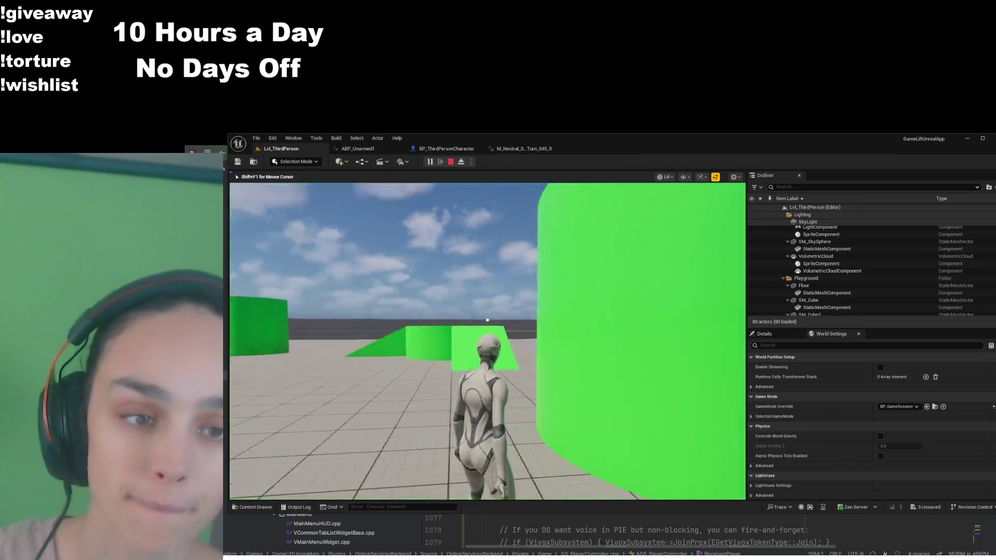
mouse_move(487, 320)
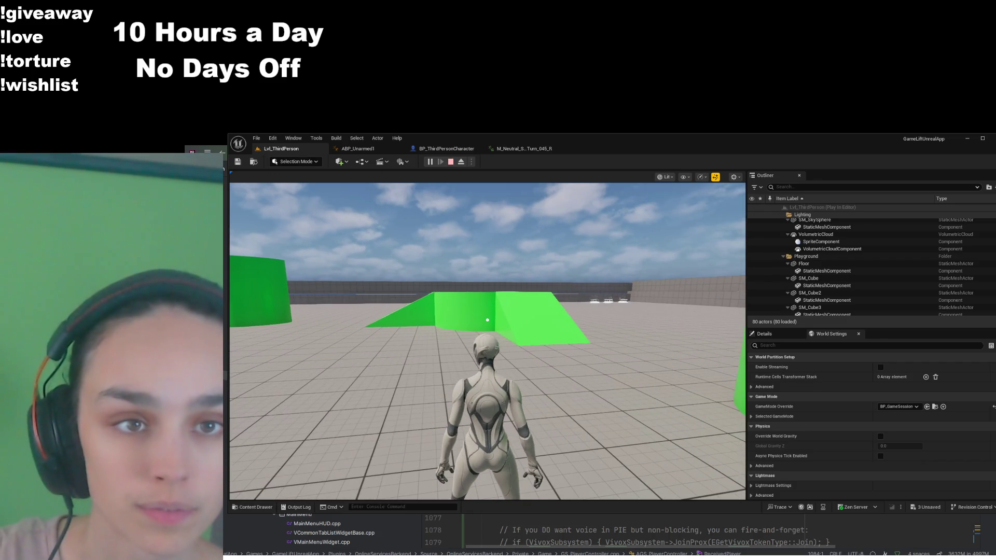
key("Escape")
- Set BP_ThirdPersonCharacter's mesh Z rotation to -90, save it, and return to ABP_Unarmed1
left_click(458, 150)
left_click(940, 278)
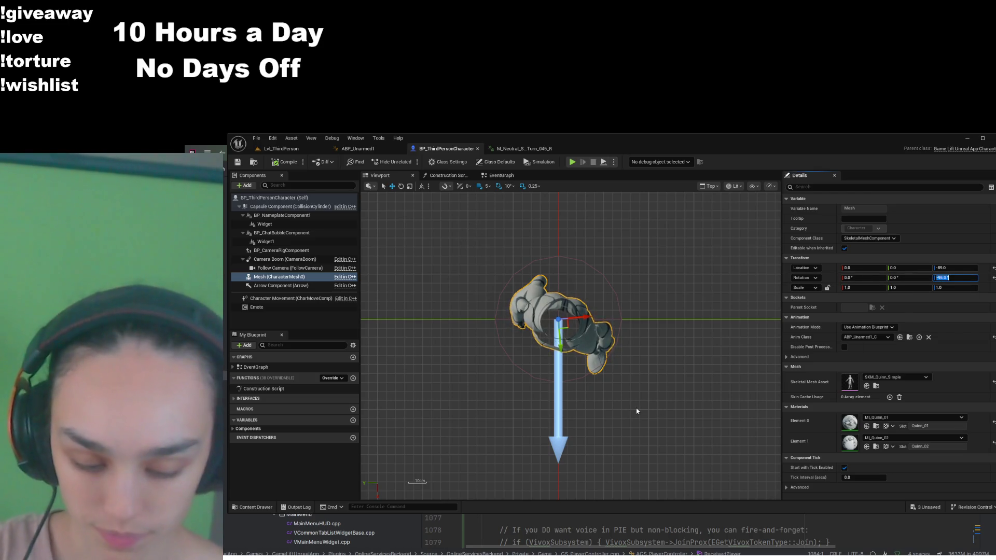
type("-90")
key("Return")
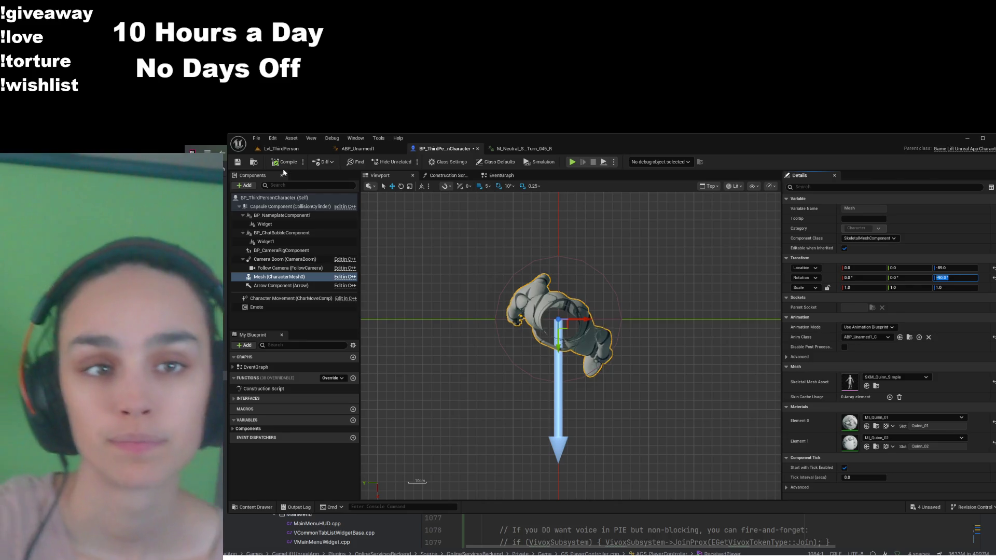
left_click(237, 163)
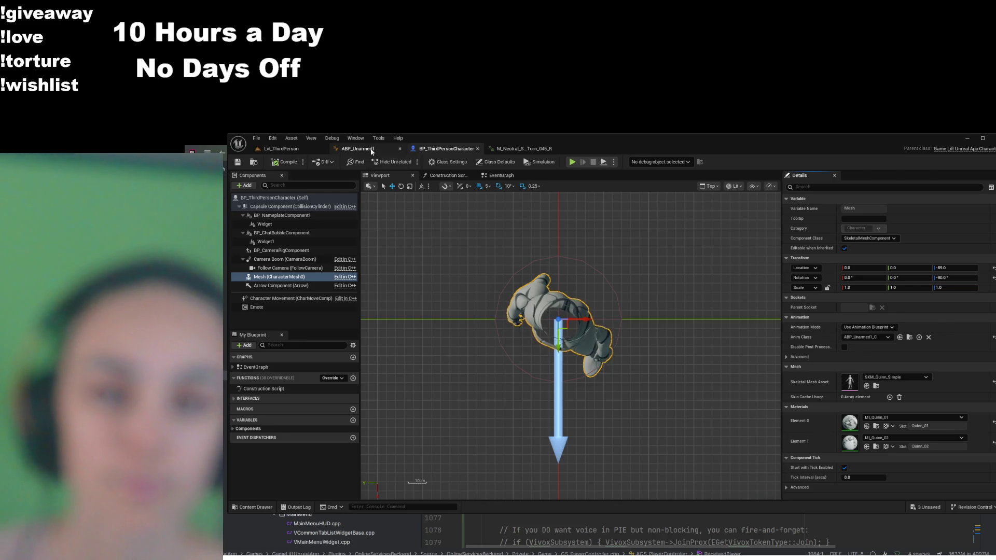
left_click(358, 149)
scroll(558, 338, "up", 4)
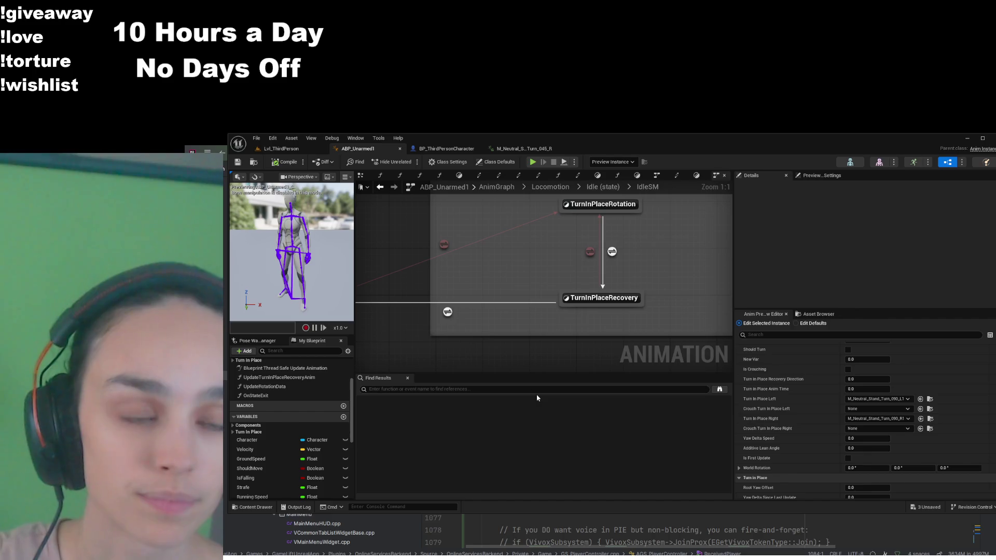
- Inspect the WantsTurnInPlace rule, then locate Turn In Place Left's asset M_Neutral_Stand_Turn_090_L1
scroll(555, 342, "down", 2)
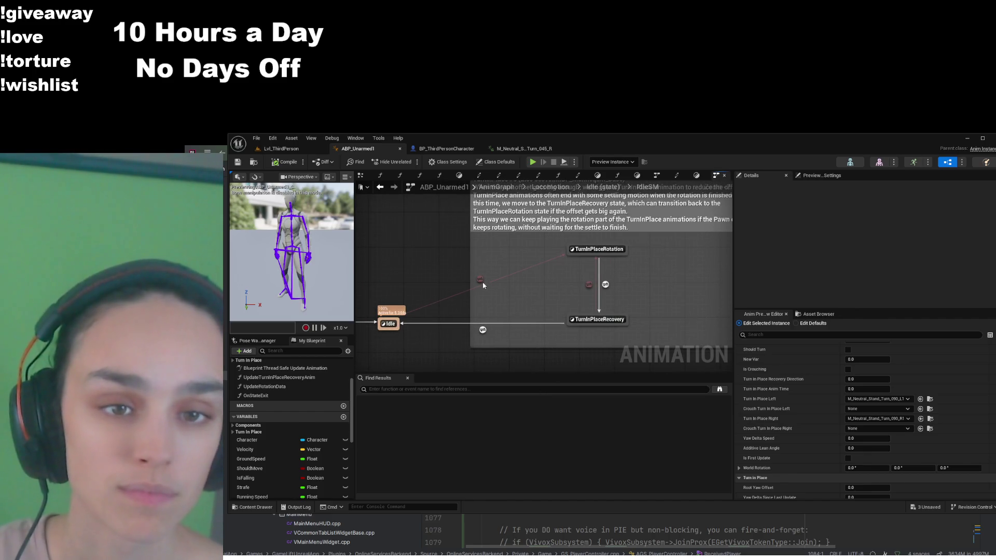
double_click(478, 279)
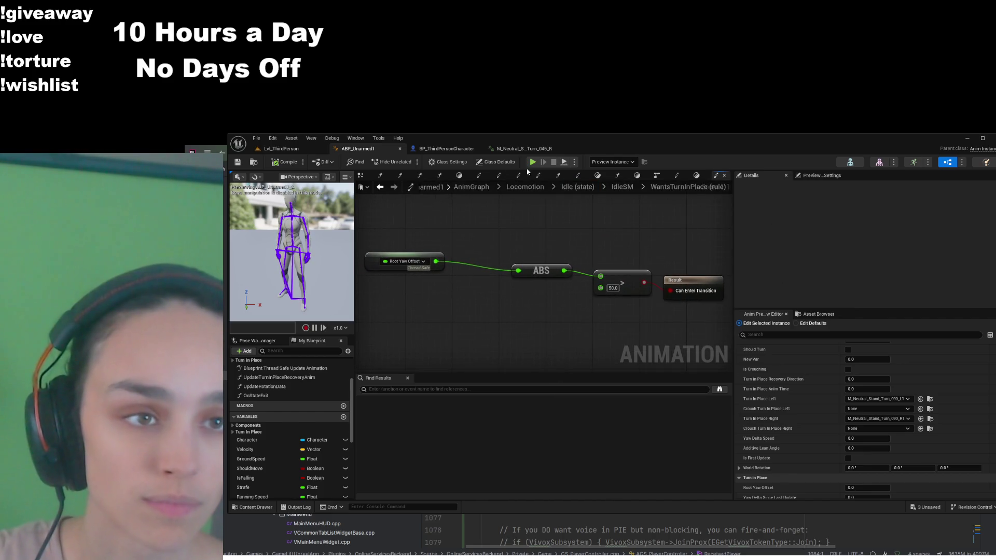
left_click(621, 190)
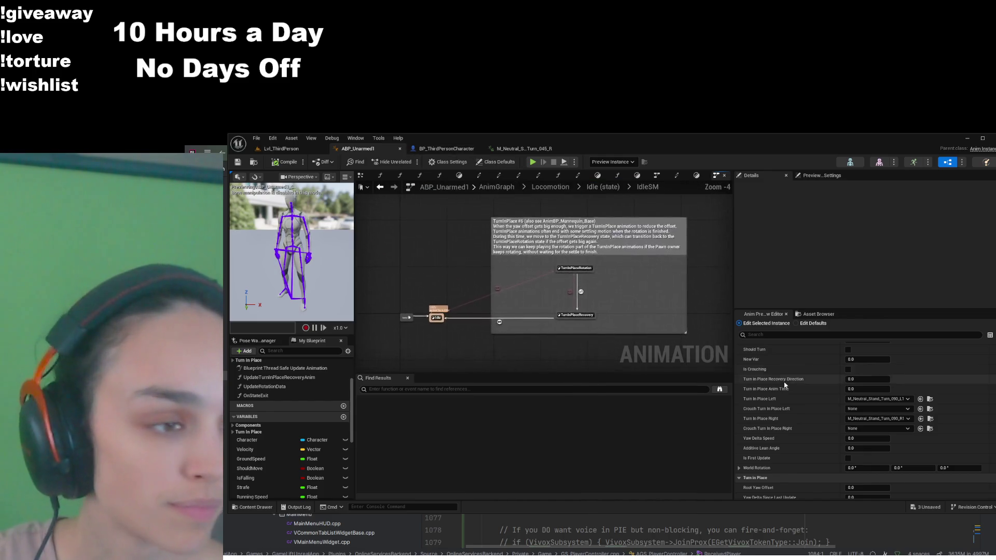
scroll(788, 404, "down", 3)
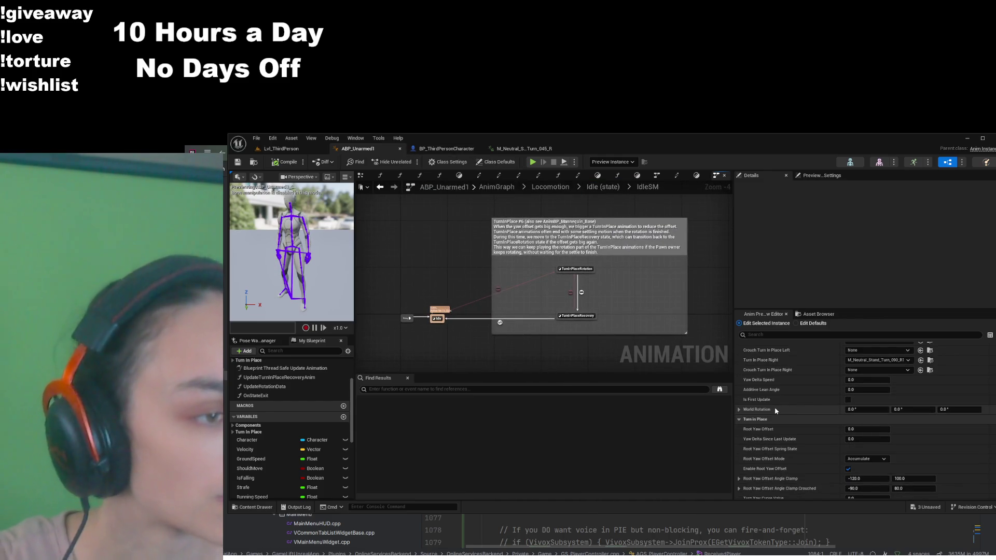
scroll(773, 403, "up", 2)
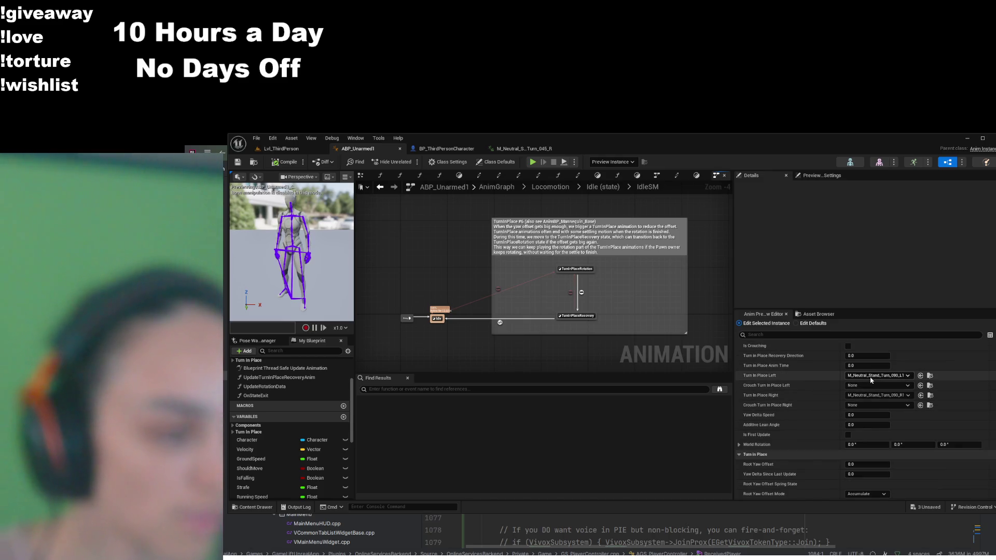
left_click(929, 377)
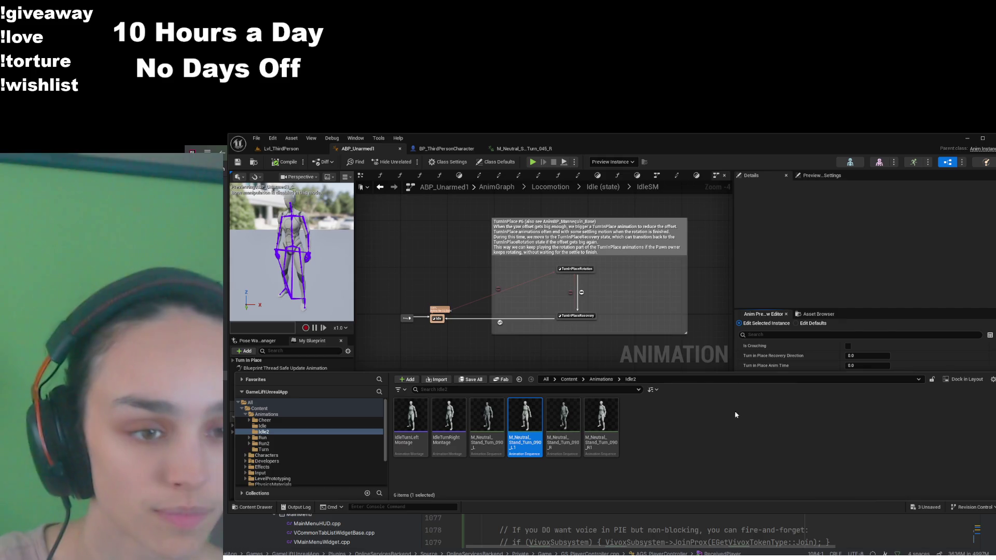
- Open MM_Unarmed_TurnLeft_90 from the Animations > Turn folder
left_click(600, 379)
double_click(600, 414)
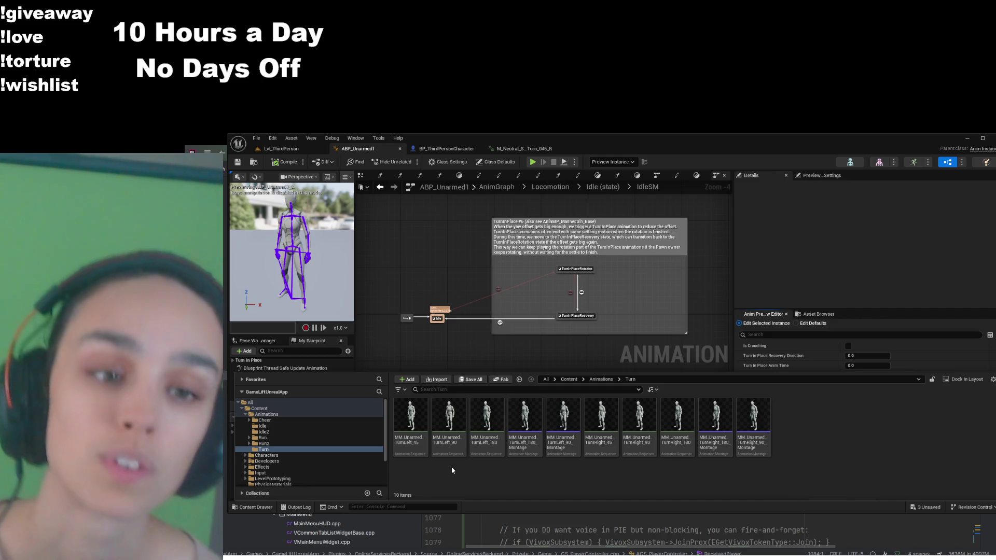
left_click(459, 418)
double_click(459, 418)
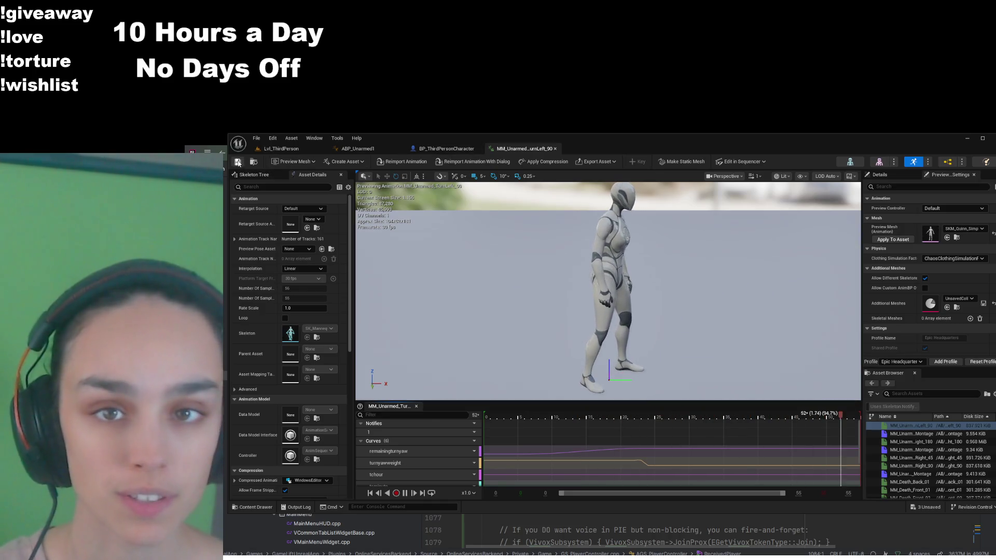
- Open MM_Unarmed_TurnRight_90 too, then play Lvl_ThirdPerson to test turning
left_click(446, 148)
left_click(909, 337)
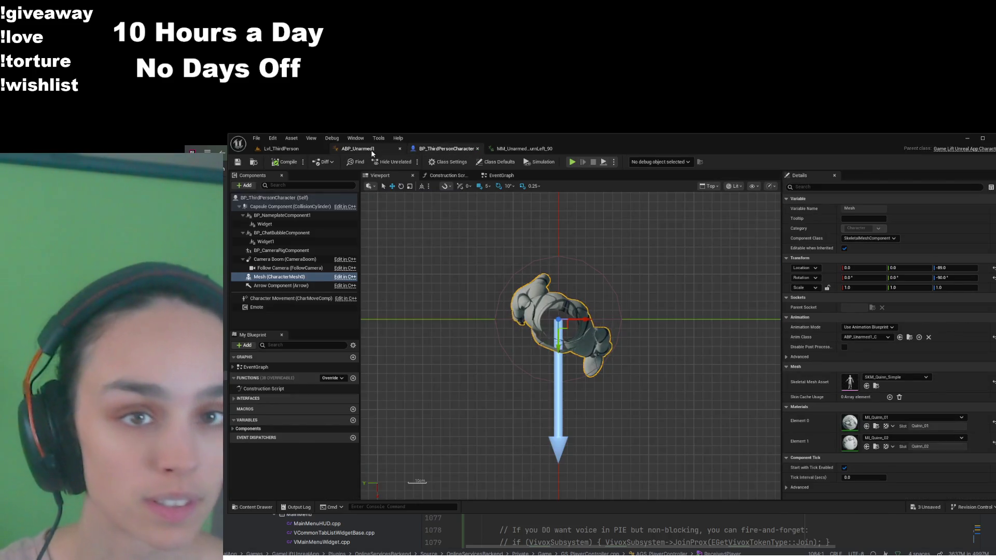
left_click(929, 396)
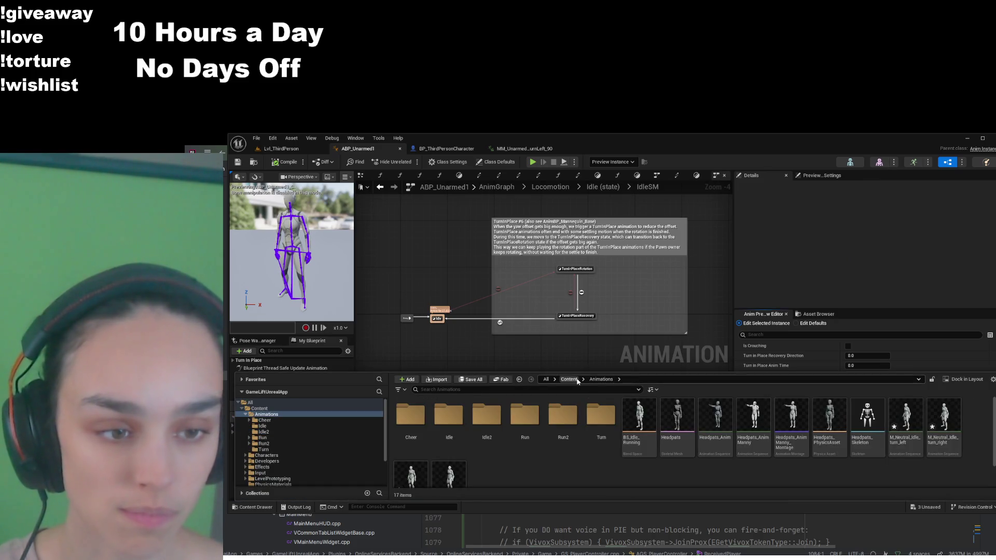
double_click(601, 415)
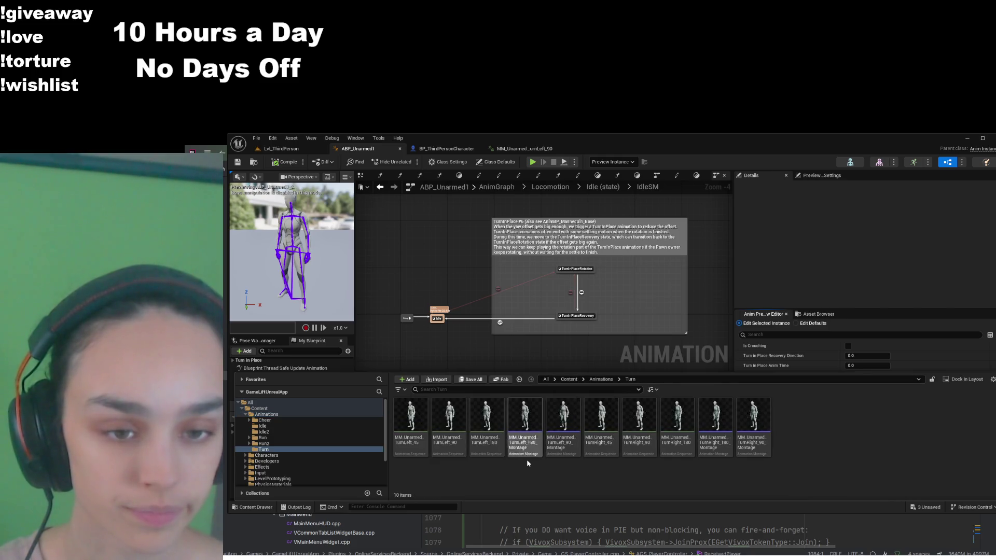
double_click(638, 447)
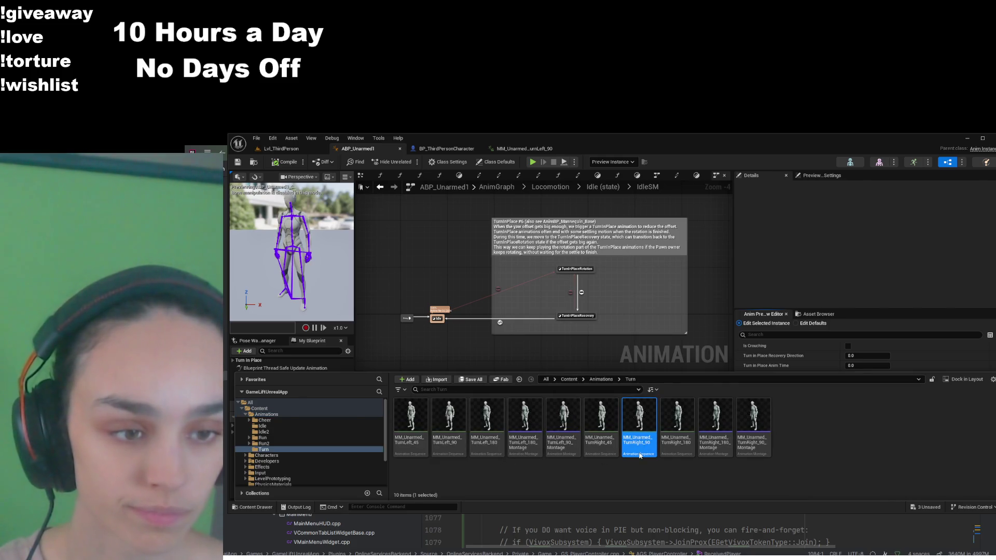
left_click(300, 150)
key("alt+p")
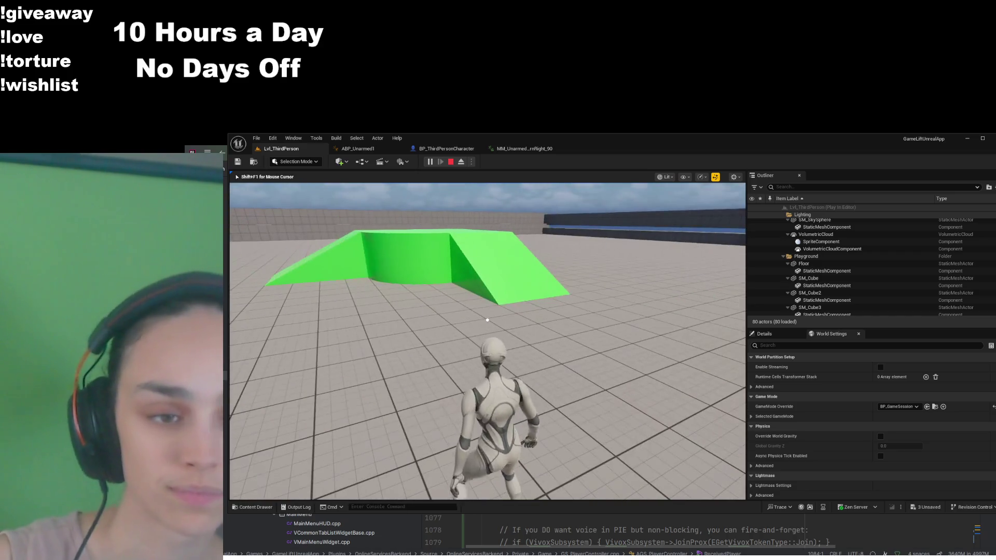
- Free the cursor from play mode, review MM_Unarmed_TurnRight_90 and ABP_Unarmed1, then locate the ABP_Unarmed blueprints
key("shift+F1")
left_click(514, 149)
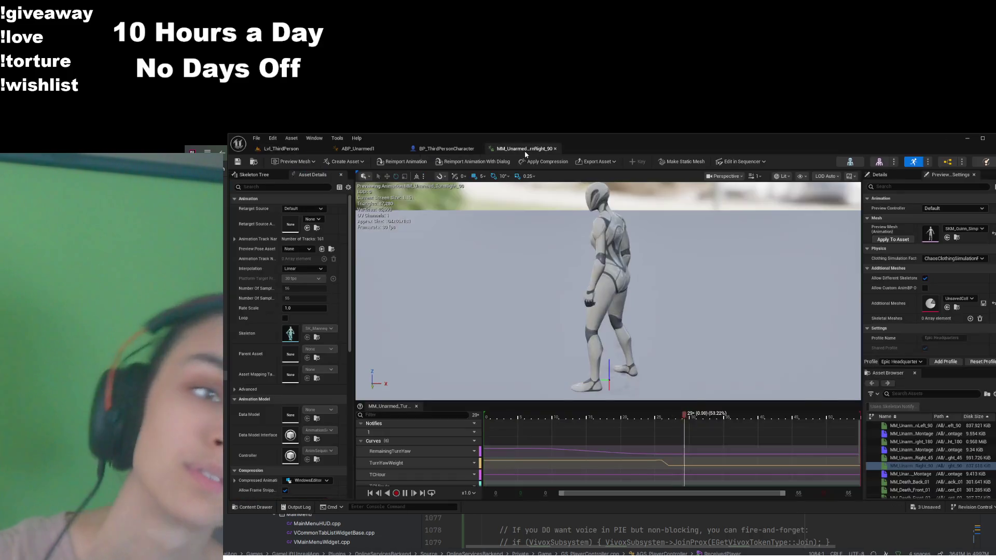
left_click(384, 149)
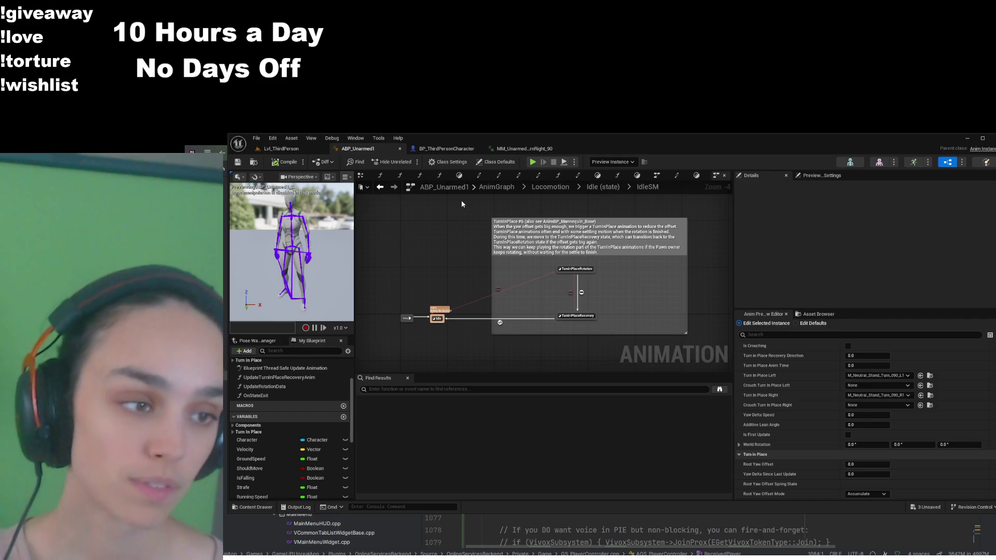
left_click(932, 377)
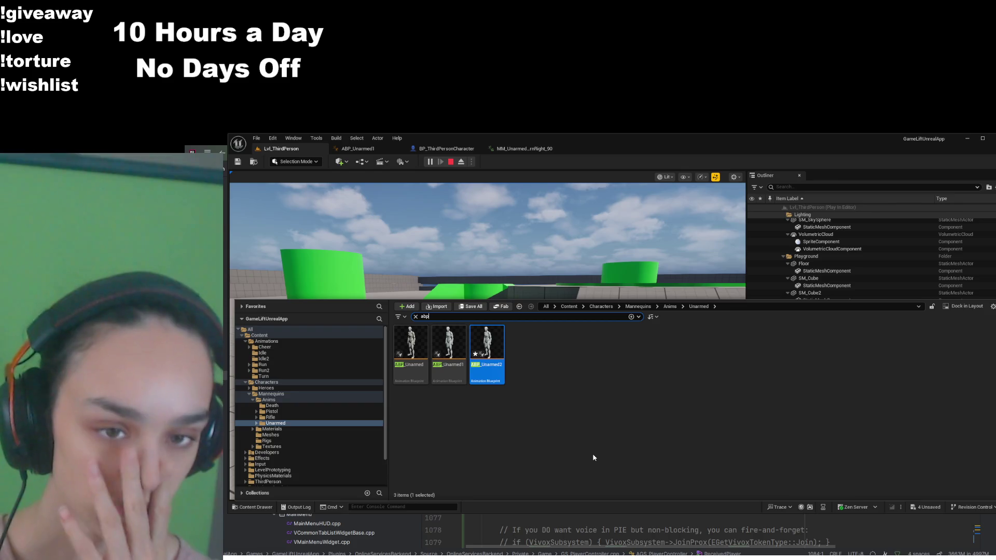
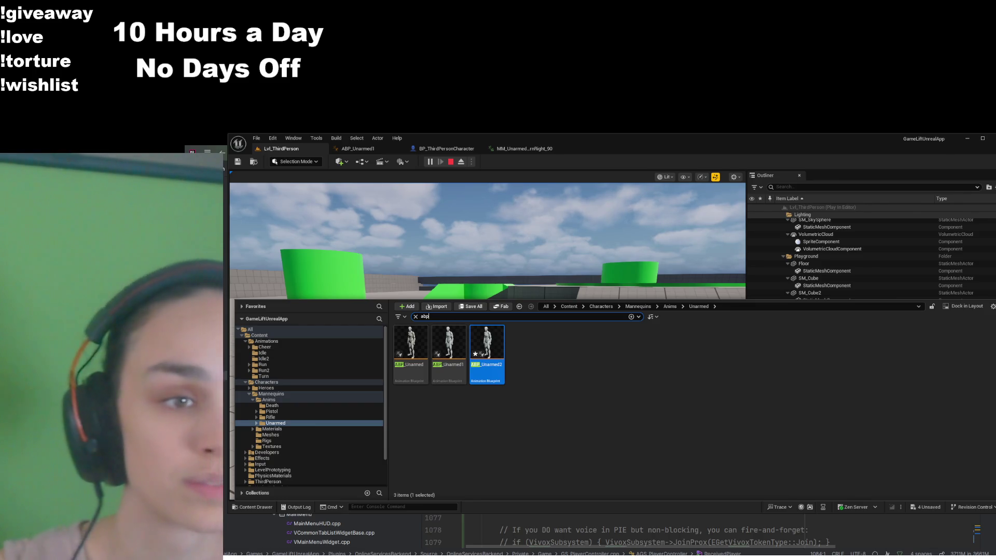
- Open ABP_Unarmed2, stop the running simulation, and close the ABP_Unarmed1 tab
left_click(413, 196)
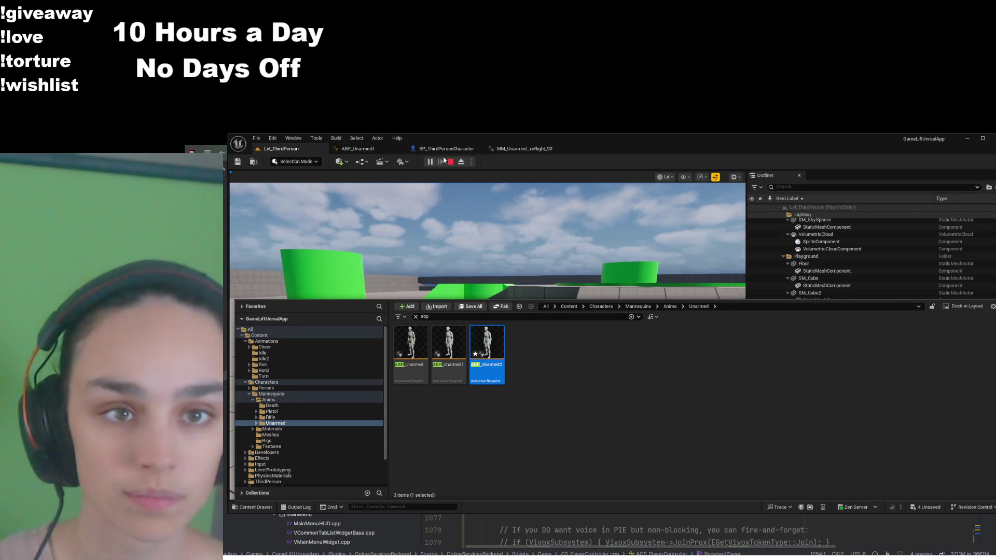
double_click(479, 338)
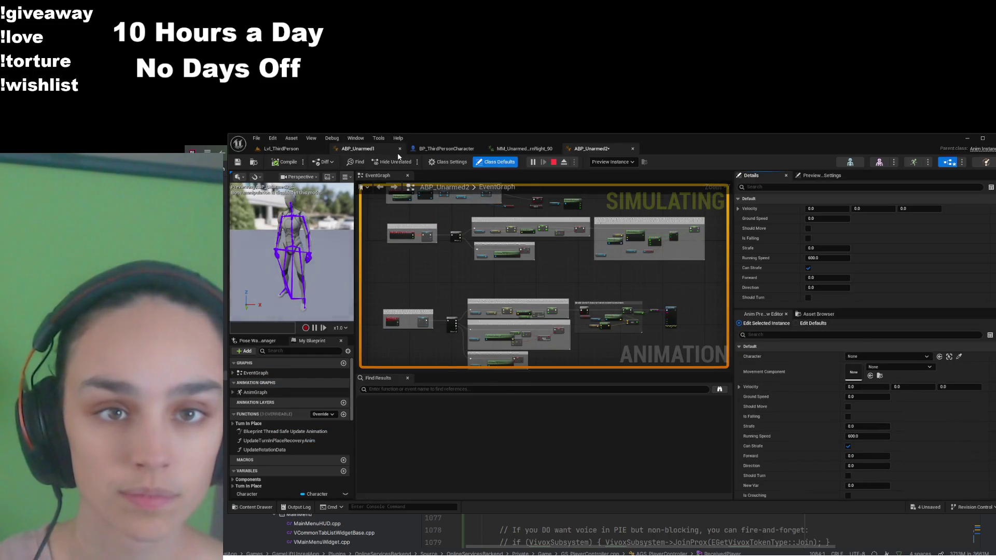
key("Escape")
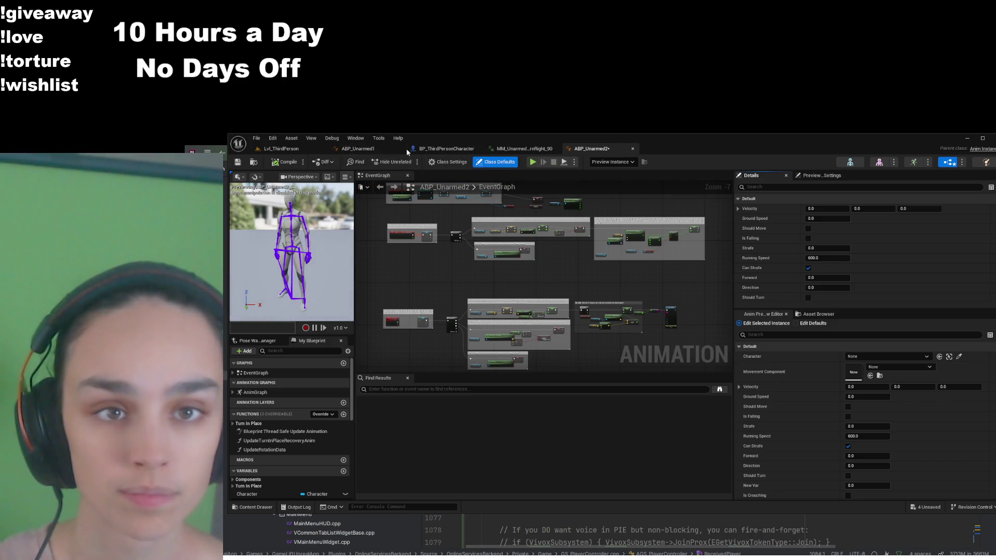
left_click(400, 148)
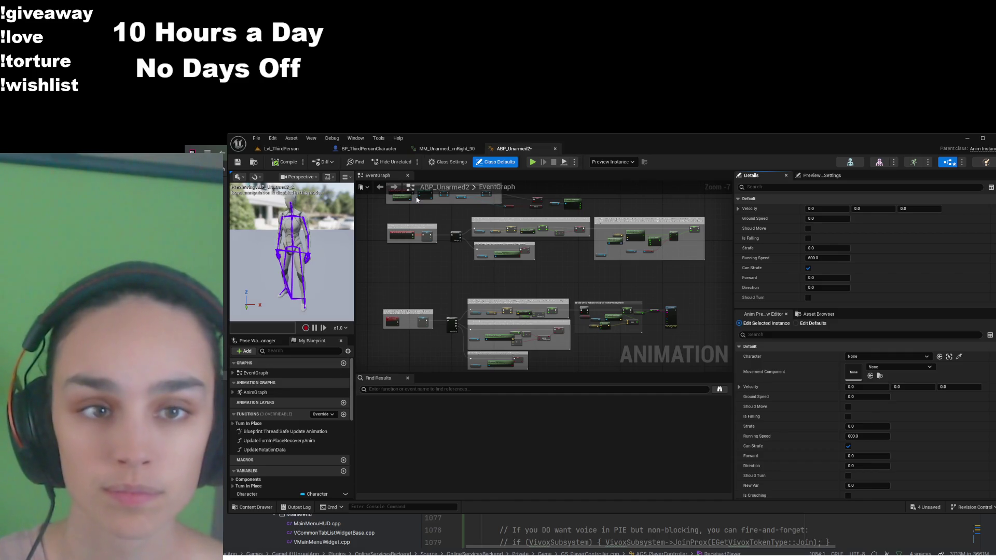
- Navigate through the AnimGraph into the Locomotion state machine's Idle state graph
scroll(418, 297, "up", 8)
double_click(278, 391)
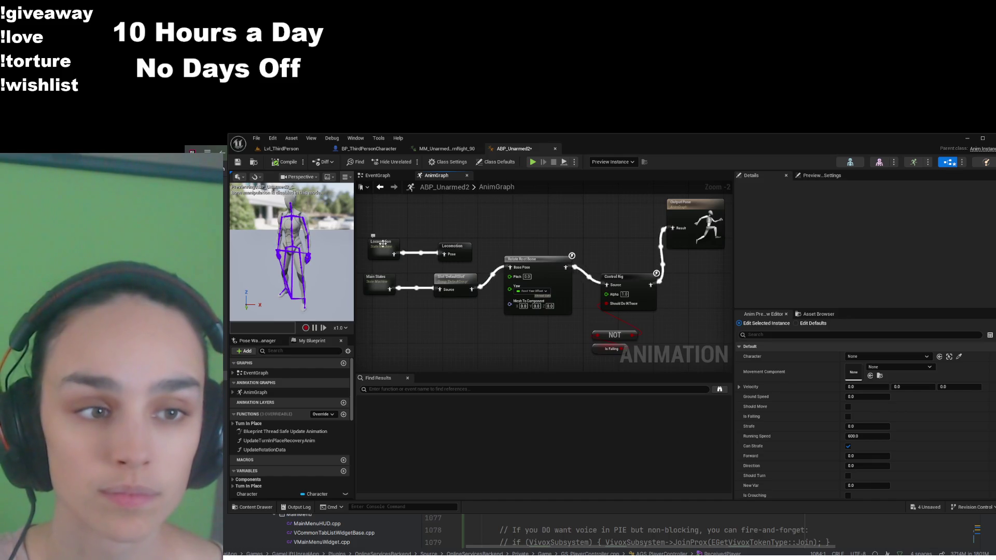
mouse_move(456, 223)
left_mouse_down()
mouse_move(492, 244)
mouse_move(465, 226)
left_mouse_up()
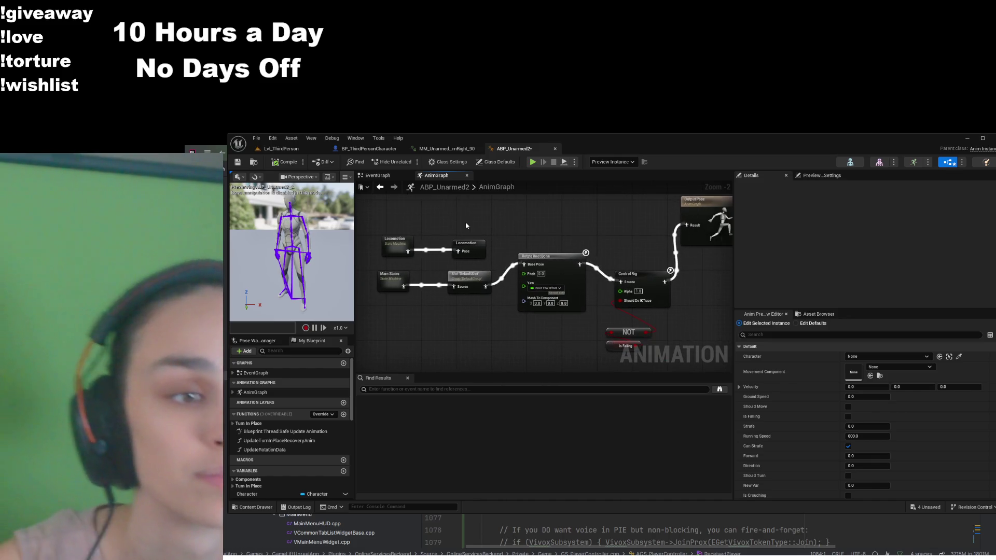
double_click(397, 244)
double_click(511, 275)
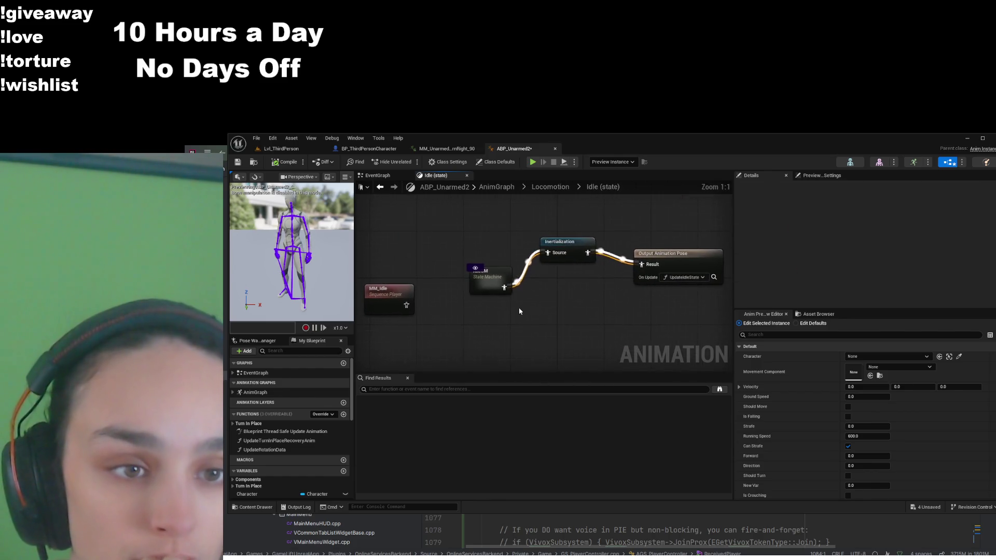
scroll(305, 438, "down", 10)
scroll(305, 438, "up", 10)
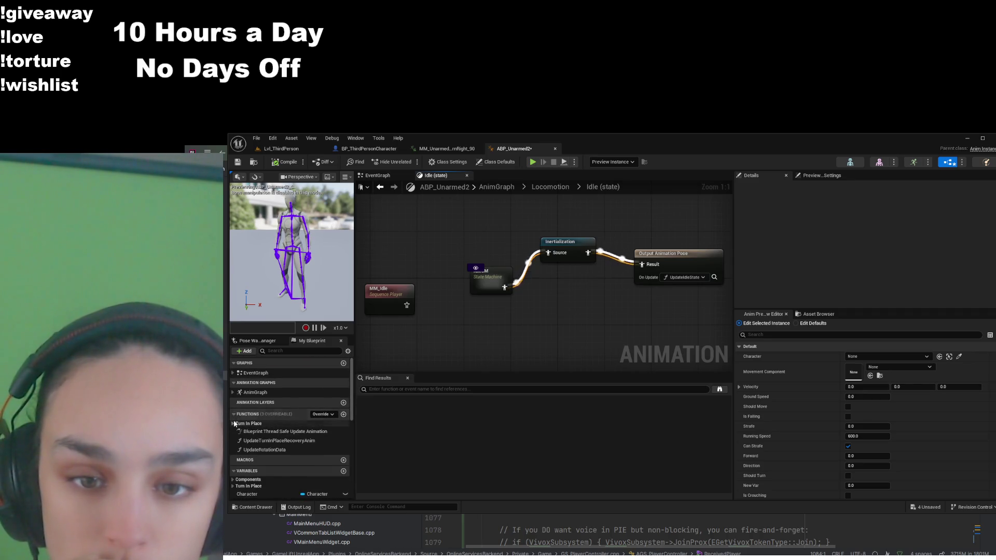
- Search the blueprint for SetSequenceWithInertialBlending and jump to its first use
left_click(232, 423)
scroll(280, 425, "down", 2)
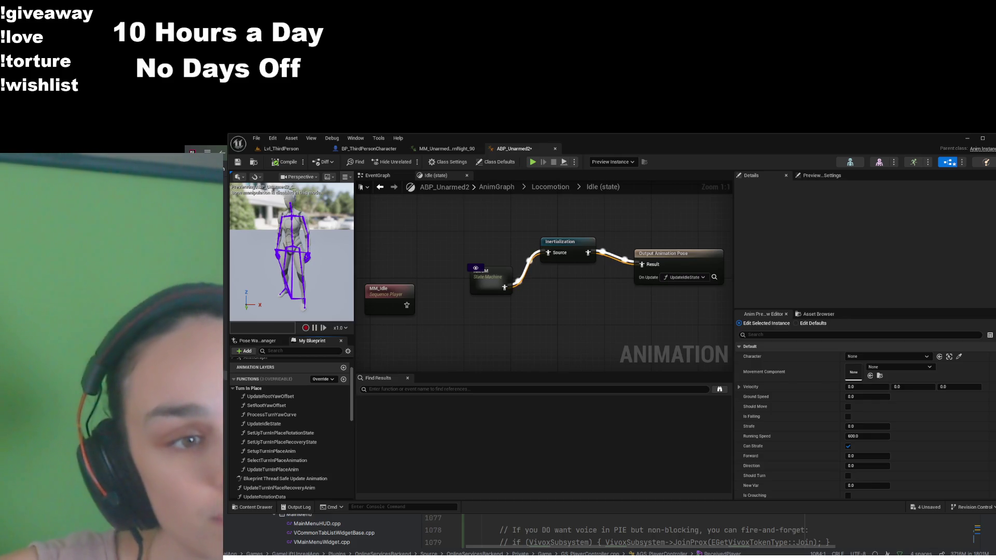
left_click(523, 389)
key("ctrl+v")
key("Return")
left_click(438, 408)
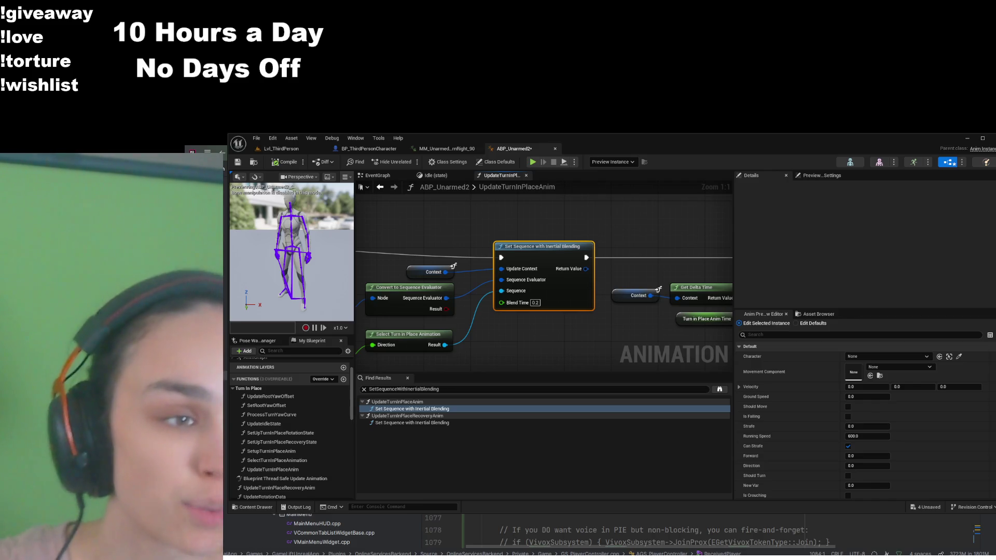
- Shrink the Find Results panel and pan UpdateTurnInPlaceAnim to bring its entry node into view
scroll(534, 351, "down", 1)
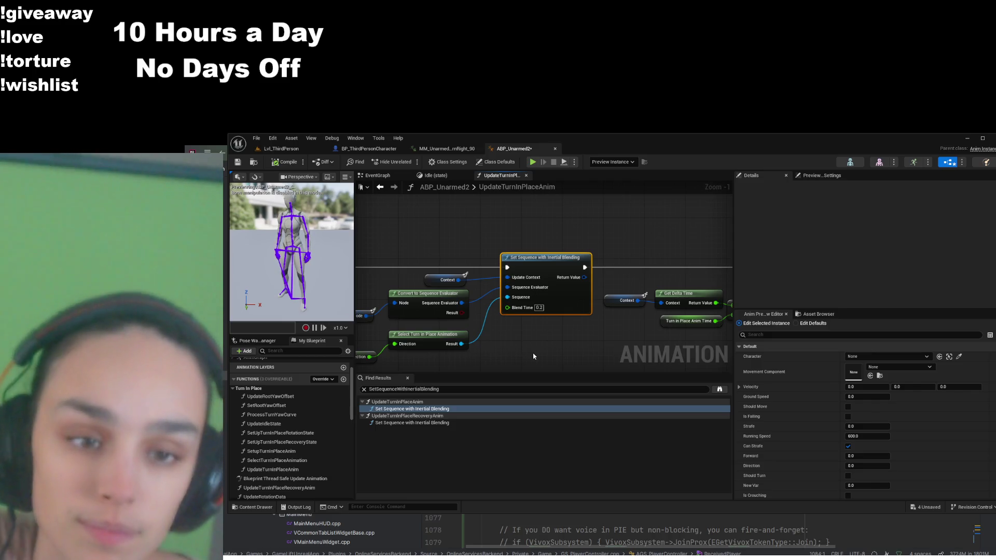
left_click_drag(514, 374, 514, 402)
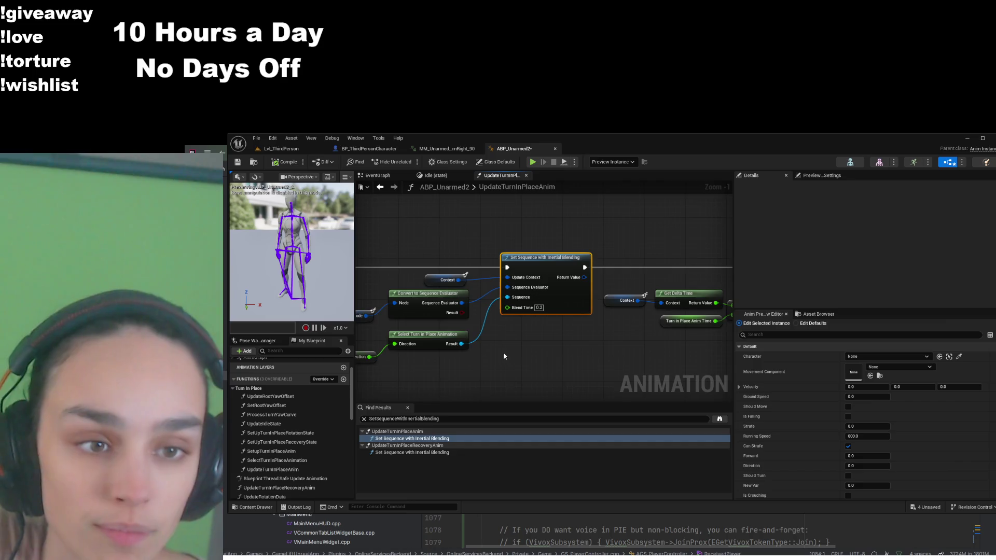
left_click_drag(503, 352, 551, 349)
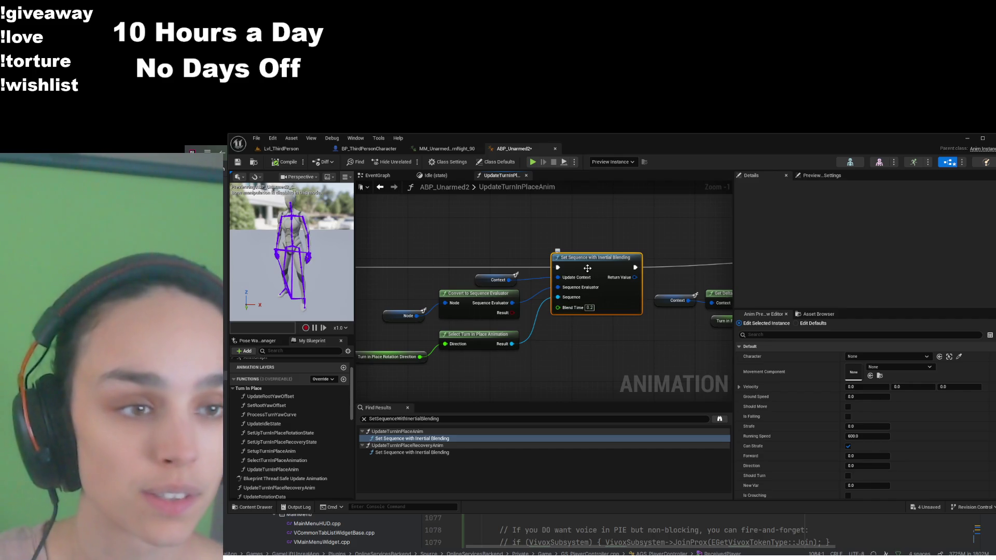
left_click_drag(536, 349, 597, 348)
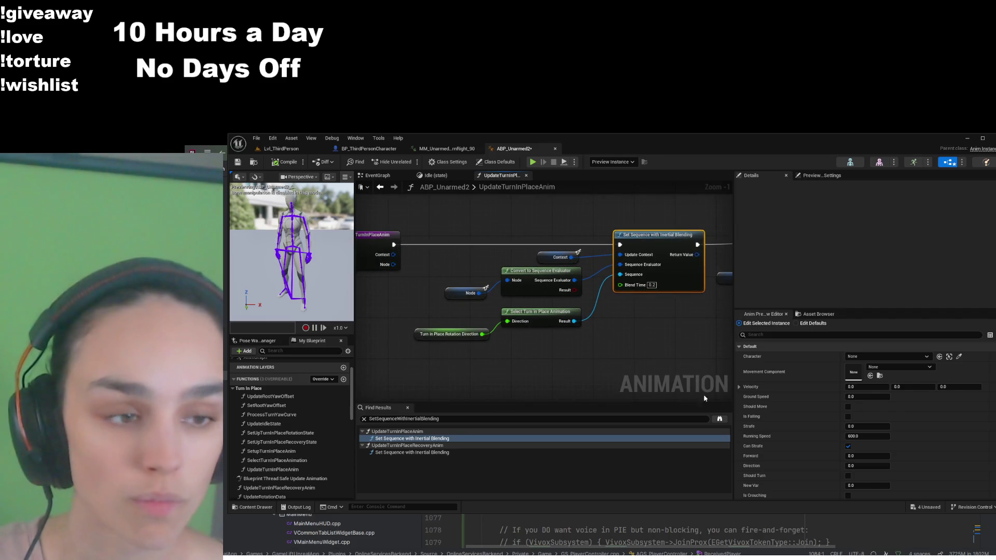
left_click_drag(733, 396, 903, 395)
- Narrow the Details panel so the UpdateTurnInPlaceAnim nodes have more room
mouse_move(724, 333)
left_mouse_down()
mouse_move(561, 347)
mouse_move(749, 338)
left_mouse_up()
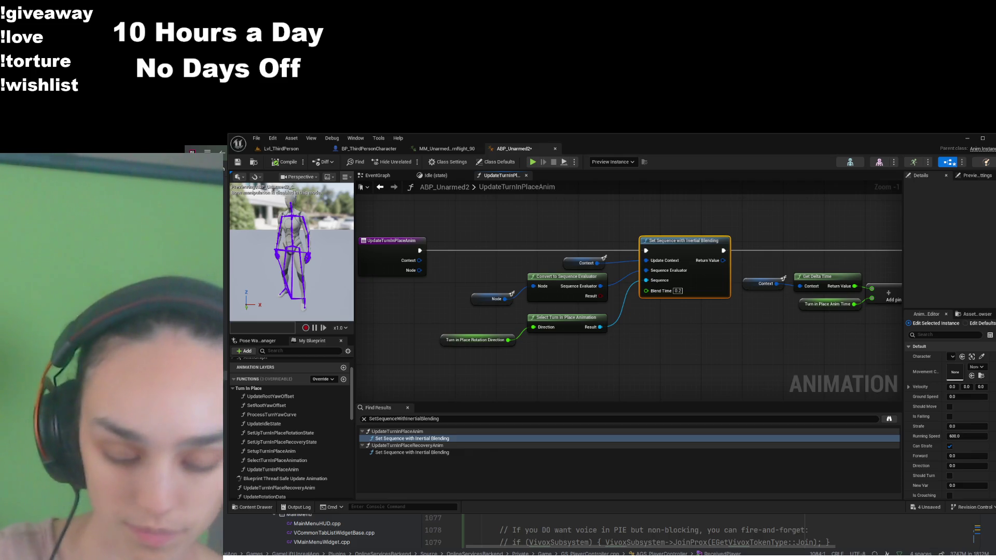
- Go back to the Idle state graph and enter its IdleSM state machine
left_click(444, 176)
double_click(492, 283)
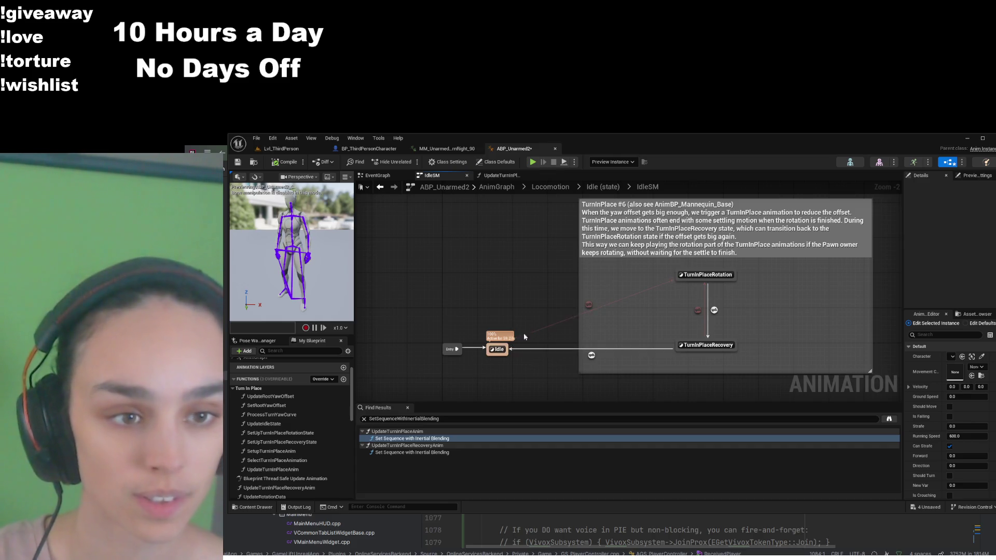
- Delete the Idle to TurnInPlaceRotation transition and select the TurnInPlaceRecovery to Idle transition
scroll(512, 347, "up", 2)
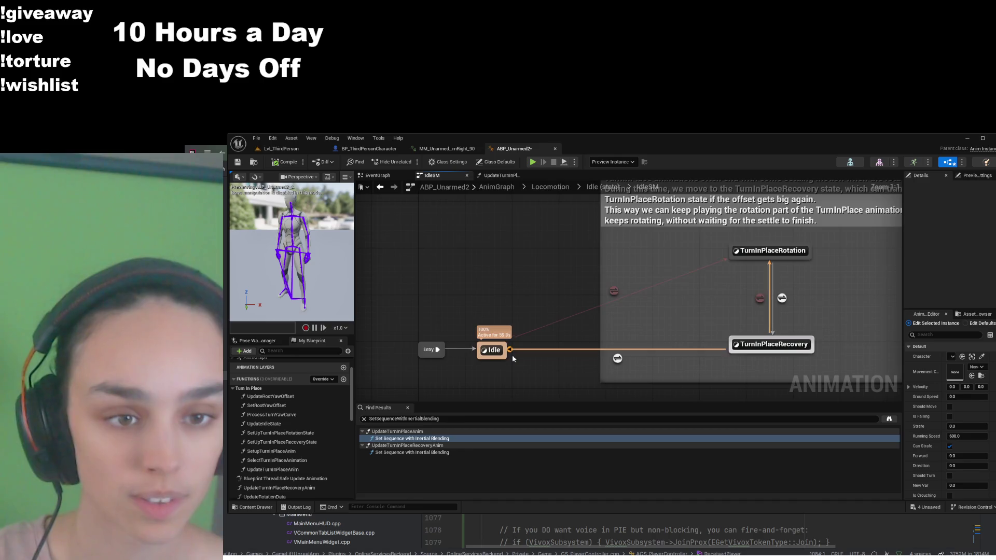
left_click(614, 290)
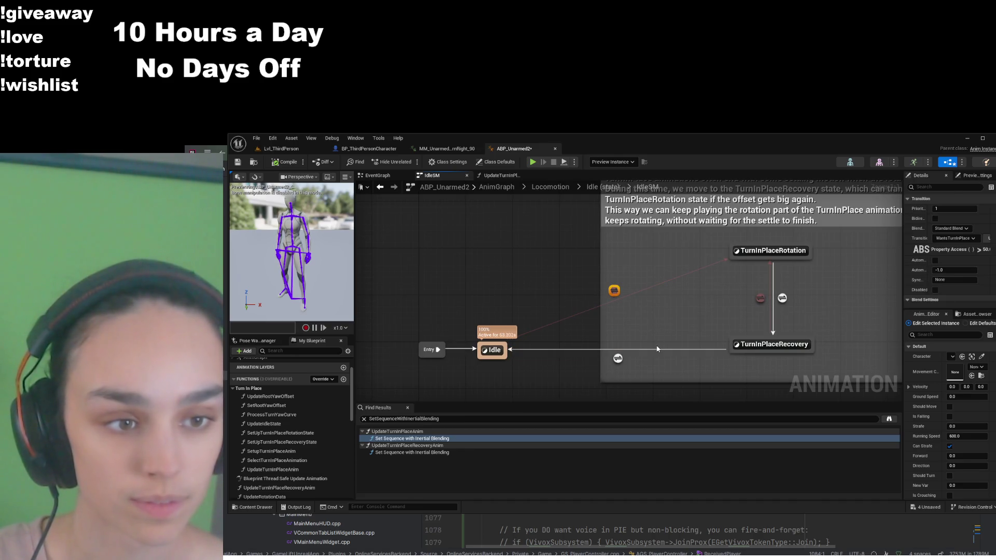
key("Delete")
left_click(617, 359)
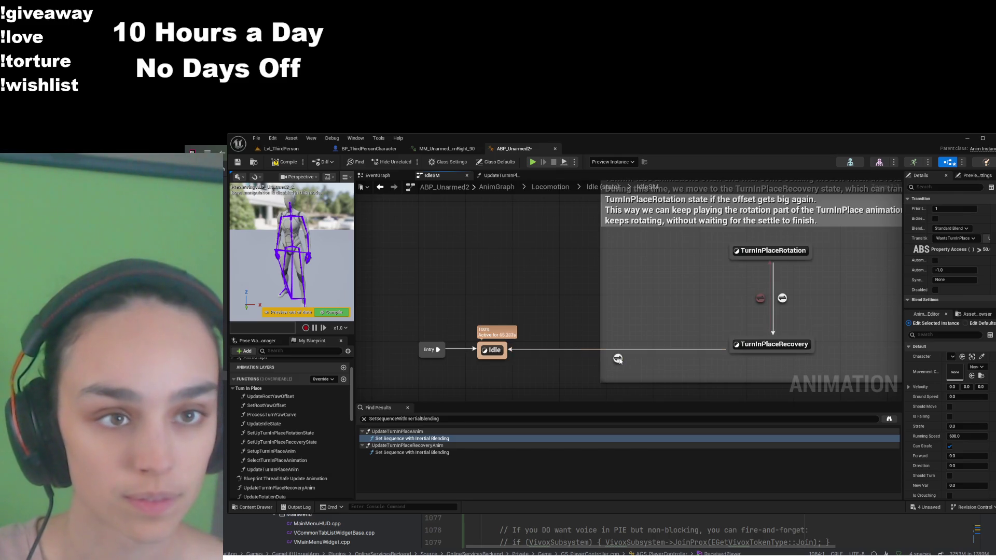
- Compile and save ABP_Unarmed2, then switch back to the Lvl_ThirdPerson level
key("F7")
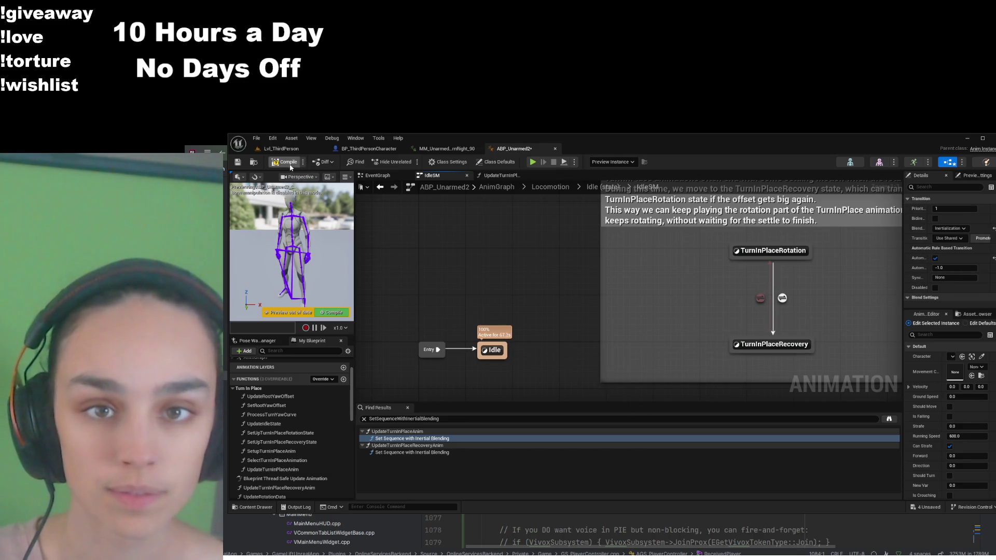
key("ctrl+s")
left_click_drag(480, 257, 580, 231)
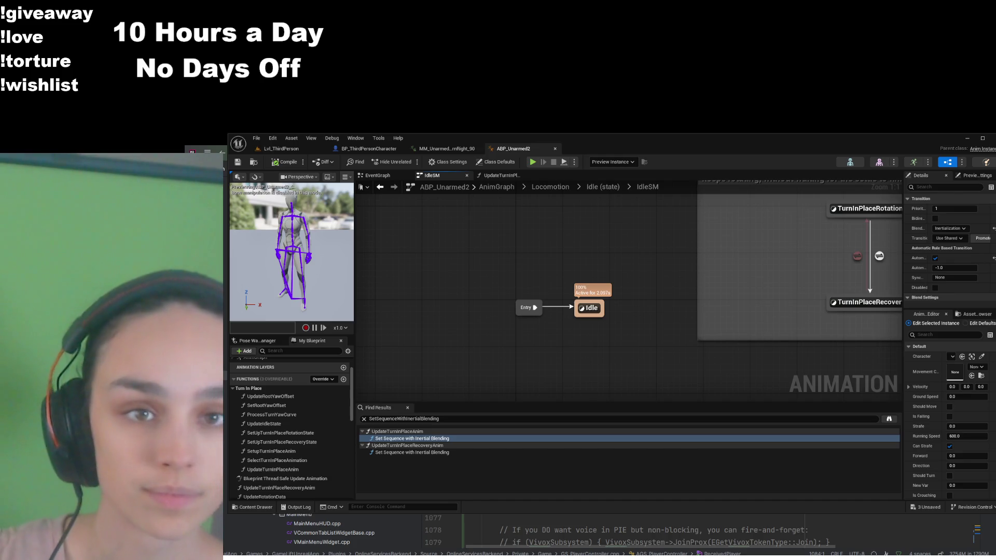
left_click(280, 149)
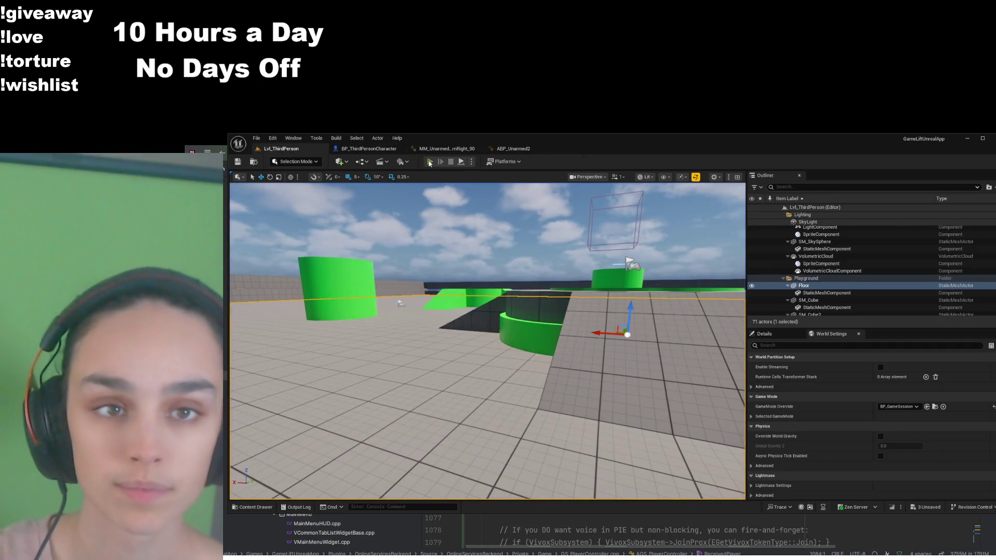
- Run a quick play-in-editor test, stop it, and glance at the turn montage asset
left_click(429, 162)
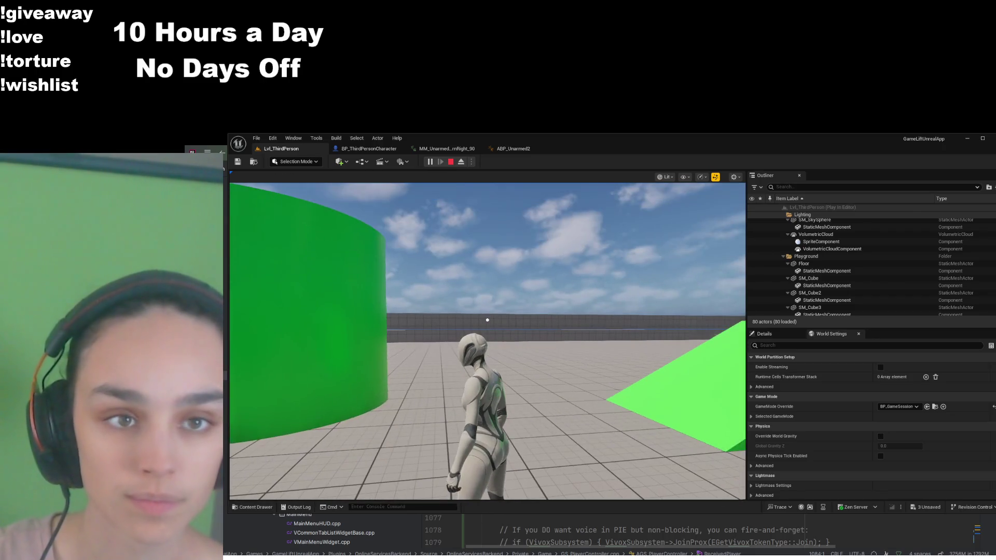
key("shift+F1")
left_click(450, 161)
left_click(451, 153)
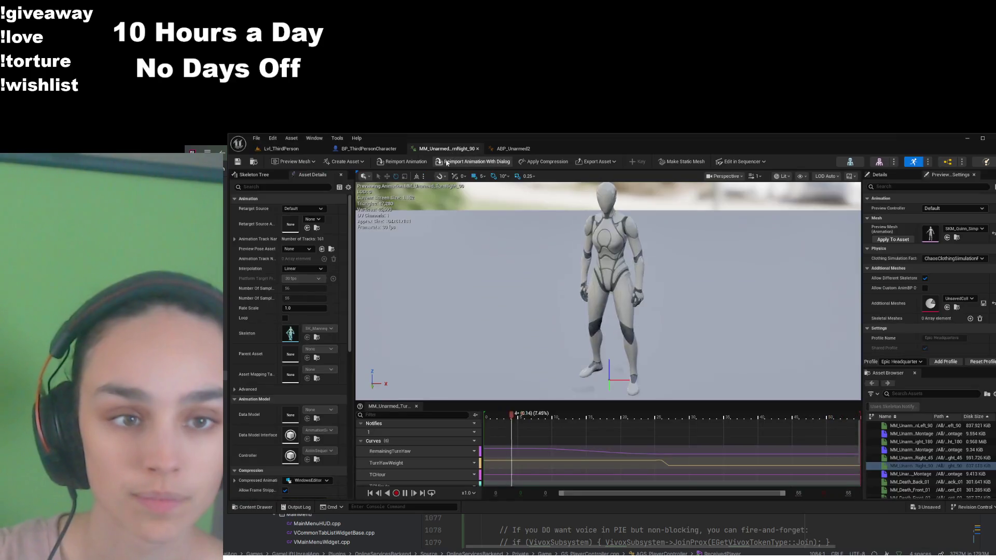
left_click(507, 152)
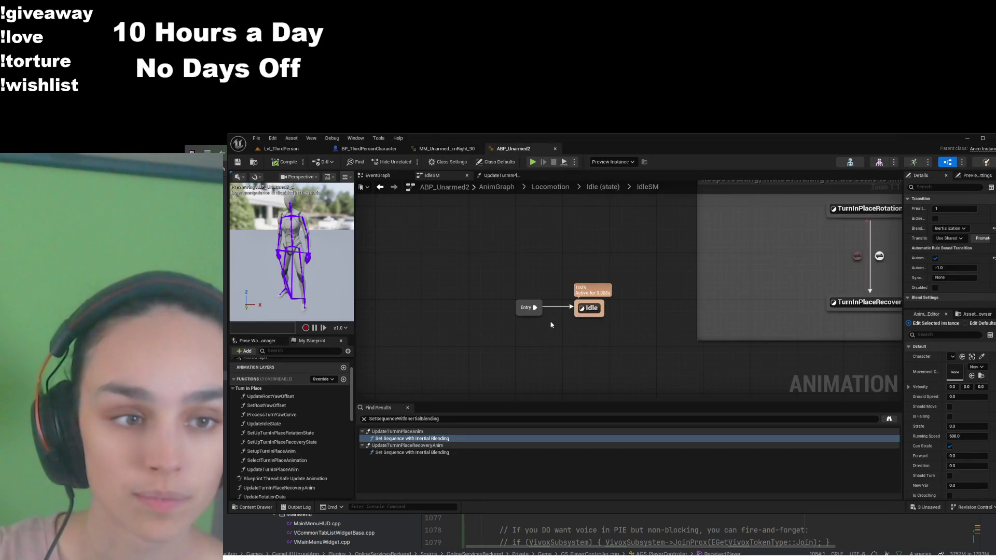
- Check BP_ThirdPersonCharacter's controller rotation settings via a 'controller' Details search, then view the turn-right 90 animation
scroll(573, 332, "down", 1)
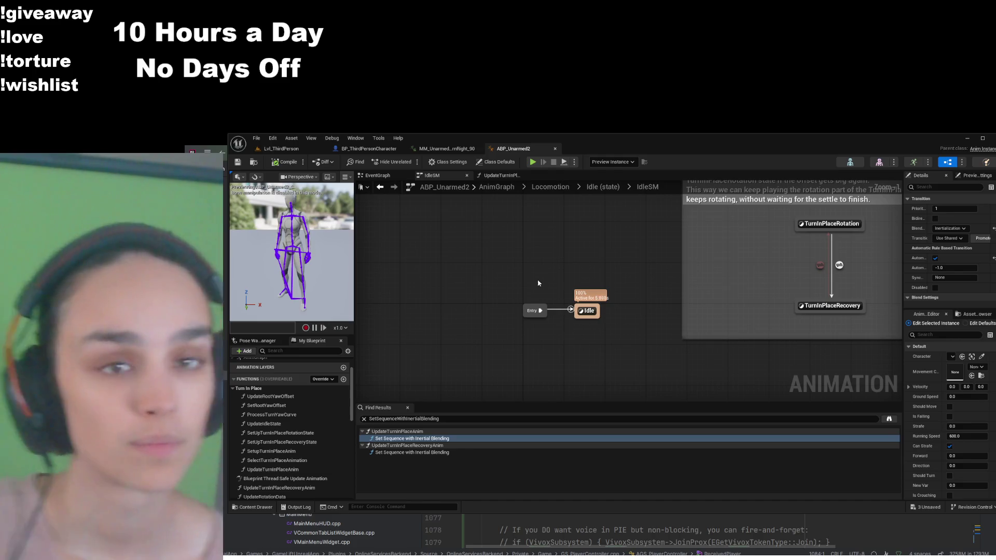
left_click(368, 149)
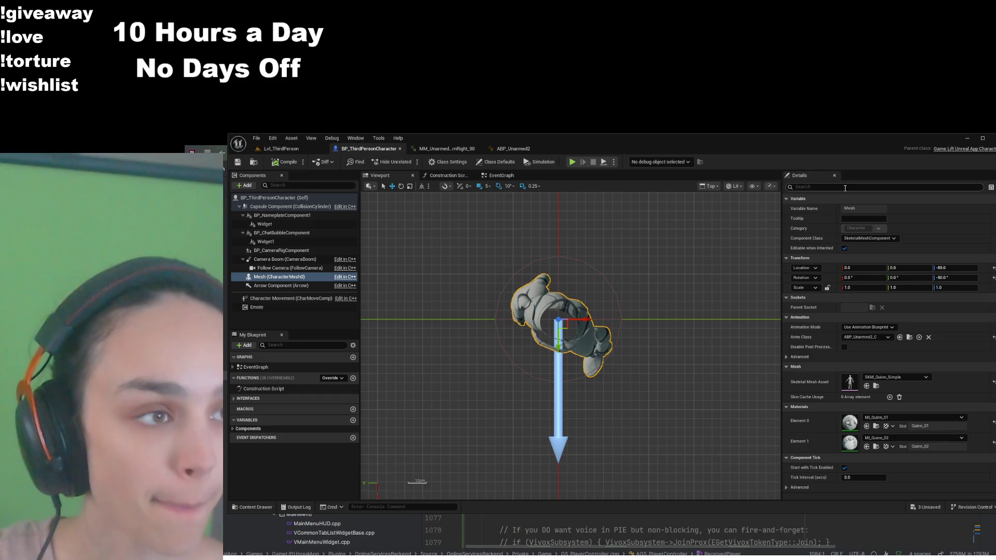
left_click(826, 186)
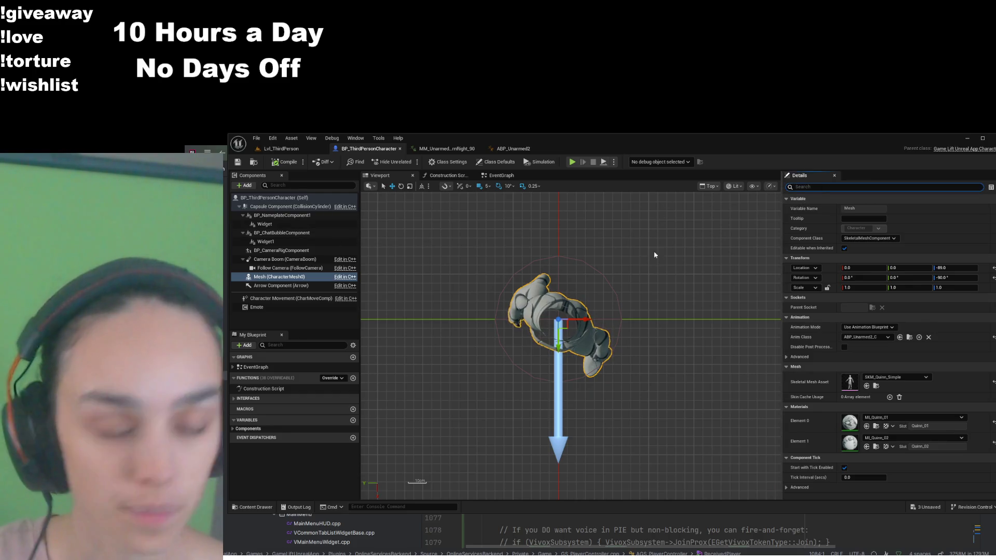
type("yaw")
key("BackSpace")
key("BackSpace")
key("BackSpace")
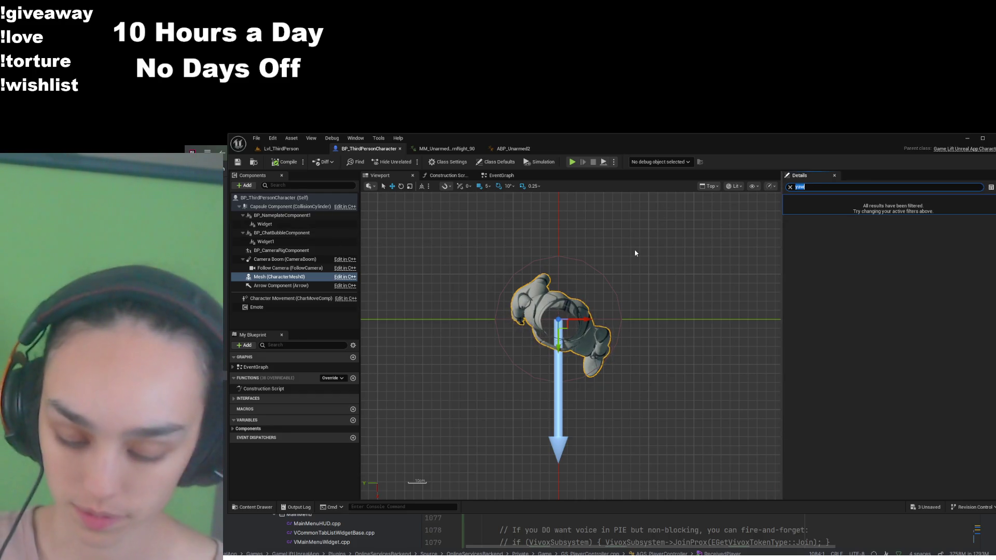
type("controller")
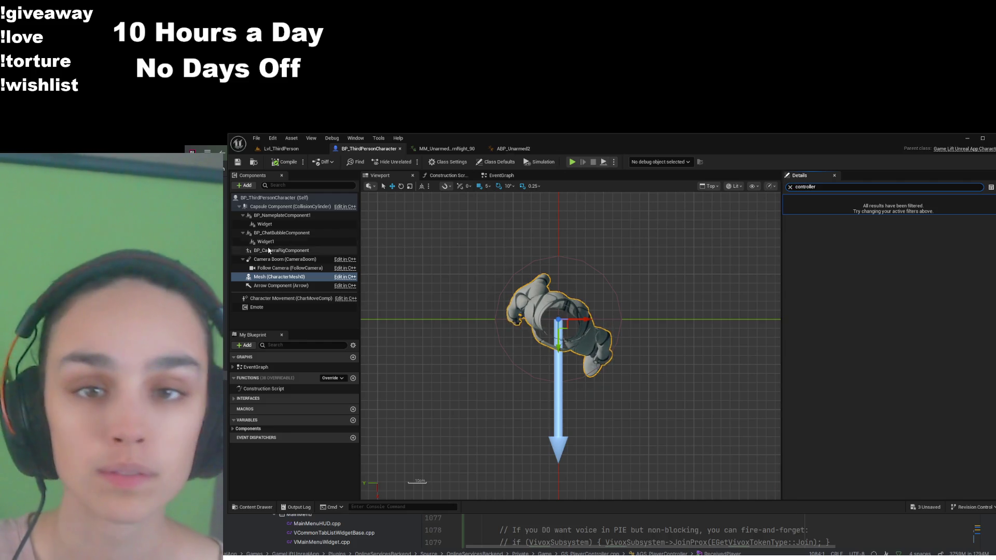
left_click(282, 197)
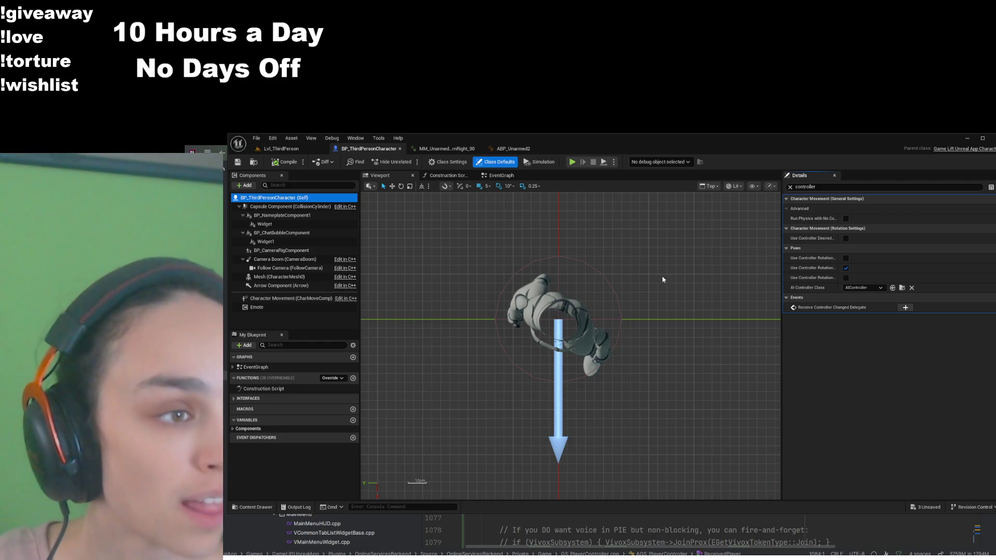
mouse_move(782, 278)
left_mouse_down()
mouse_move(664, 276)
mouse_move(801, 277)
left_mouse_up()
left_click(448, 149)
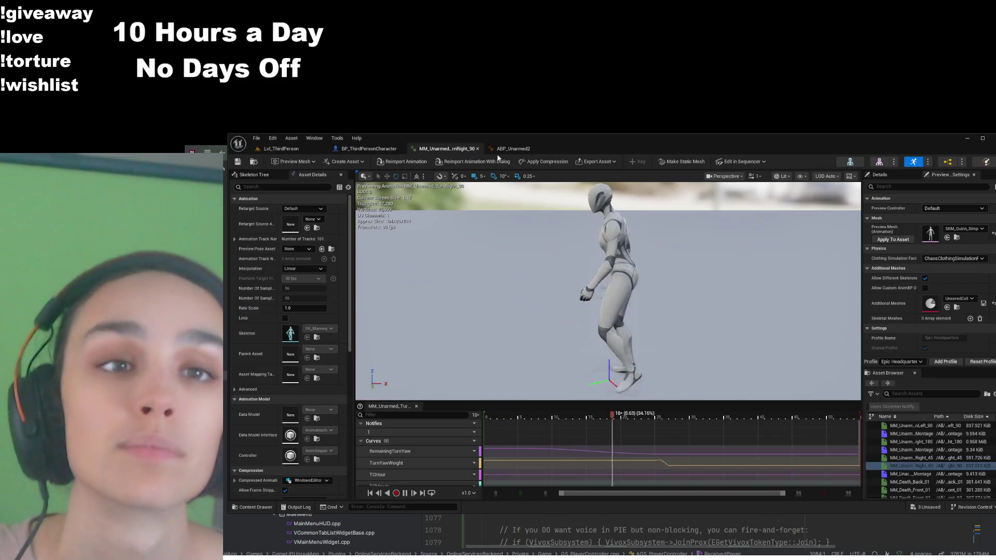
- Return to ABP_Unarmed2's IdleSM, widen the Details panel, and scroll the preview properties to Turn In Place
left_click(513, 149)
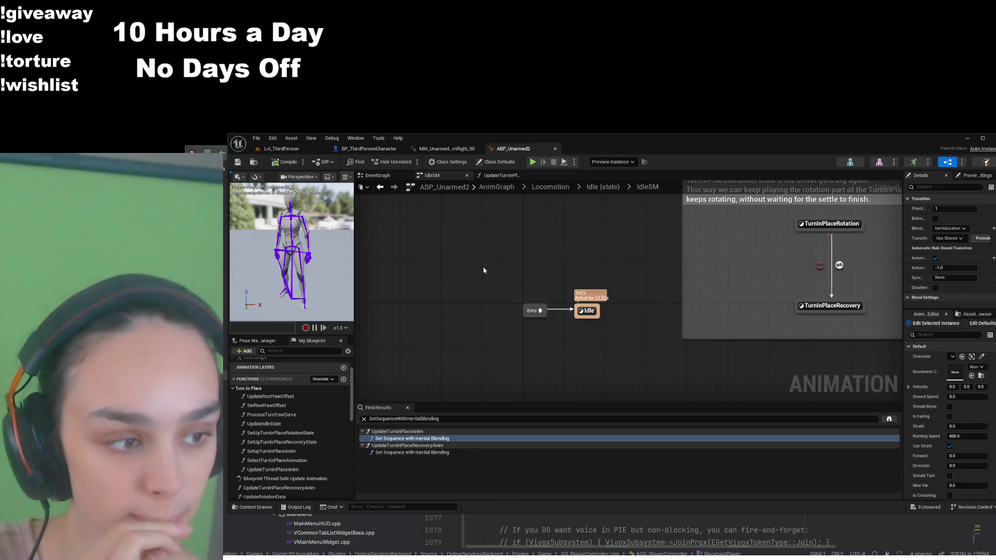
left_click_drag(523, 254, 455, 285)
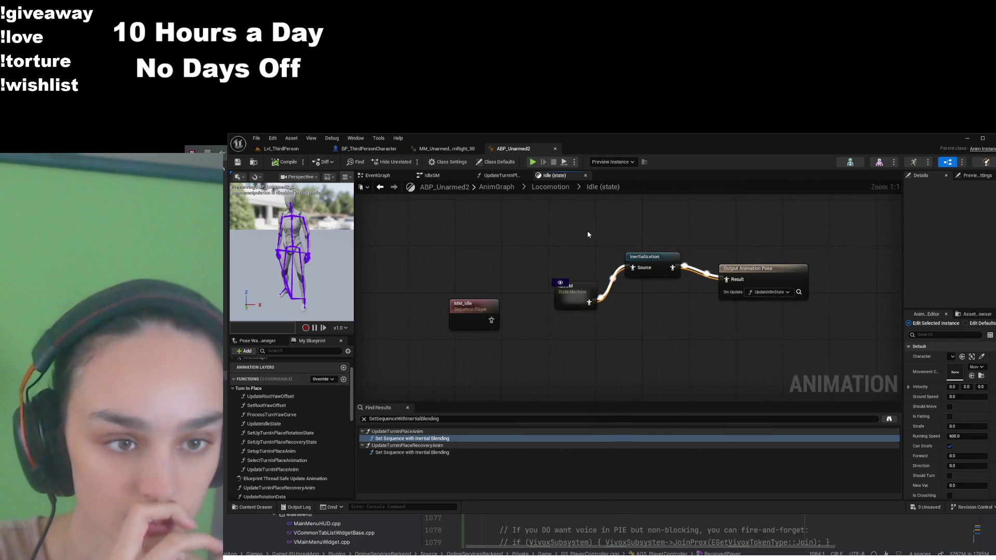
double_click(566, 295)
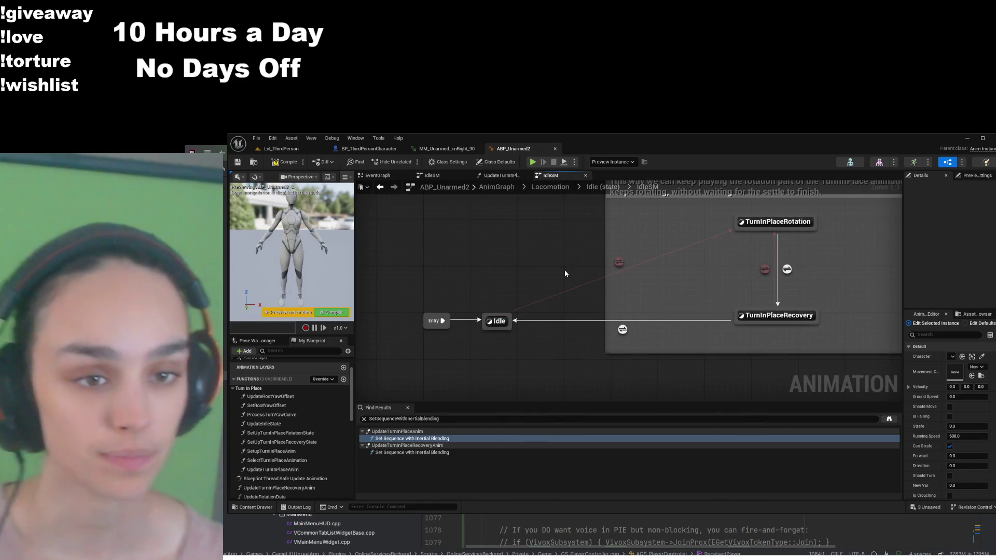
left_click_drag(904, 397, 698, 415)
scroll(793, 423, "down", 5)
scroll(794, 424, "down", 3)
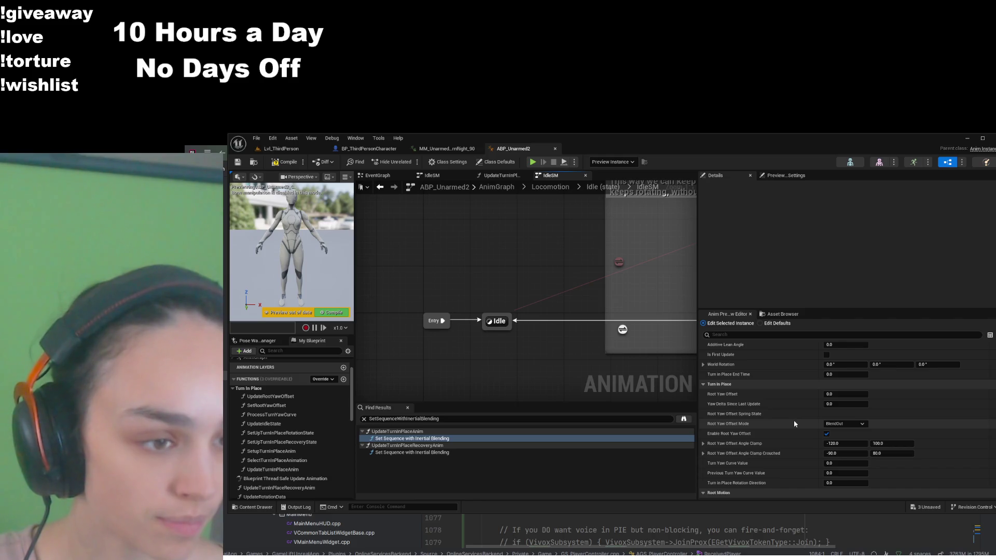
scroll(793, 420, "up", 5)
scroll(796, 419, "up", 2)
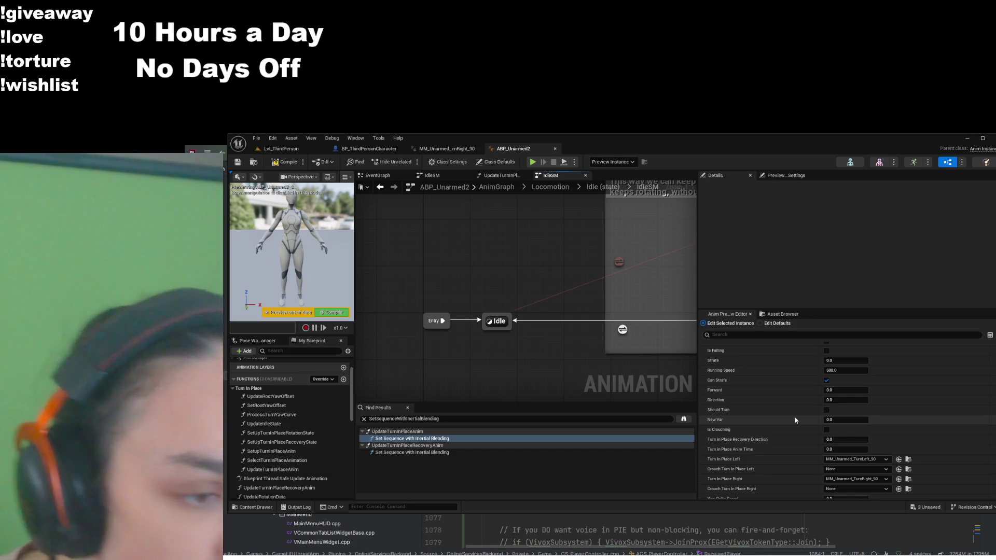
scroll(796, 420, "down", 3)
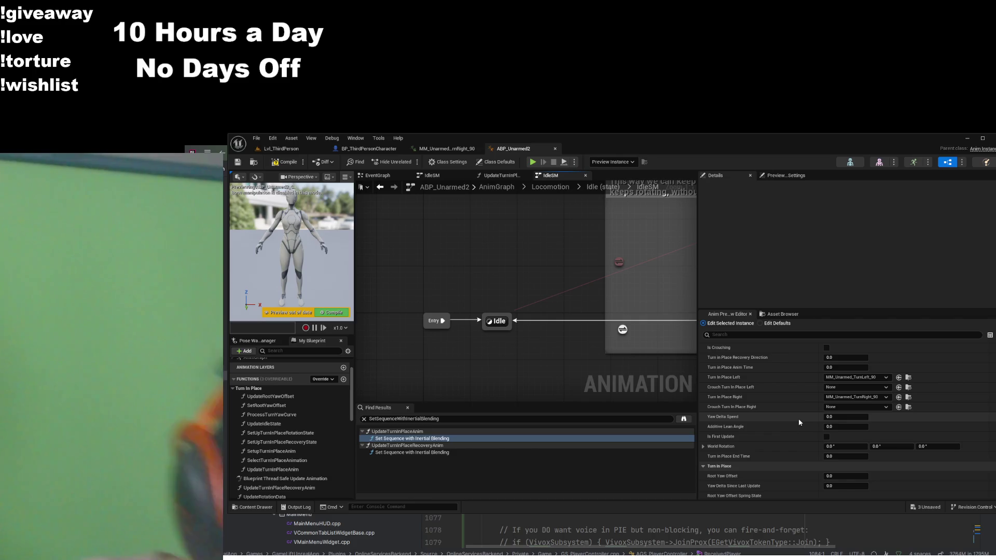
scroll(795, 415, "down", 1)
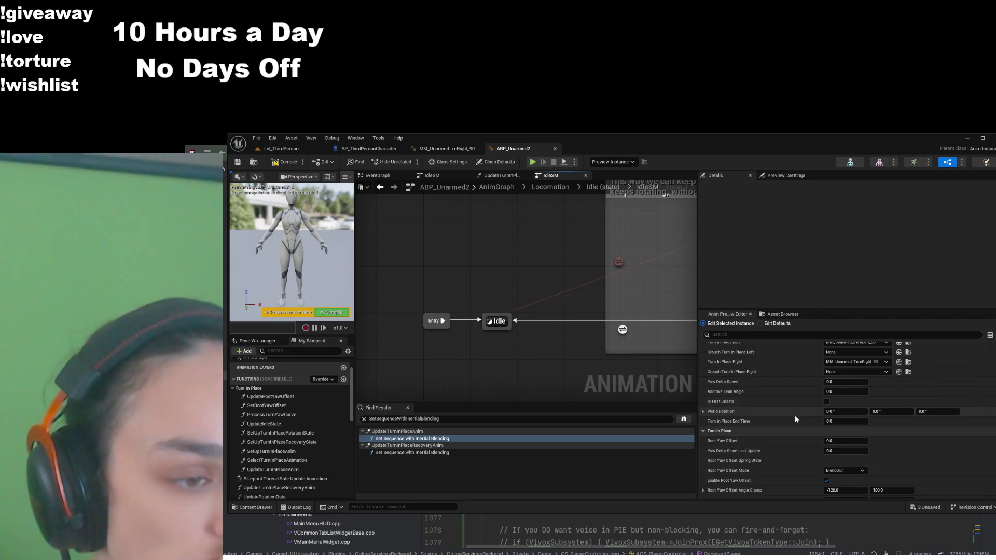
scroll(794, 419, "down", 2)
- Turn off Enable Root Yaw Offset in the preview, apply it, and compile
left_click(826, 434)
left_click(989, 493)
left_click(284, 162)
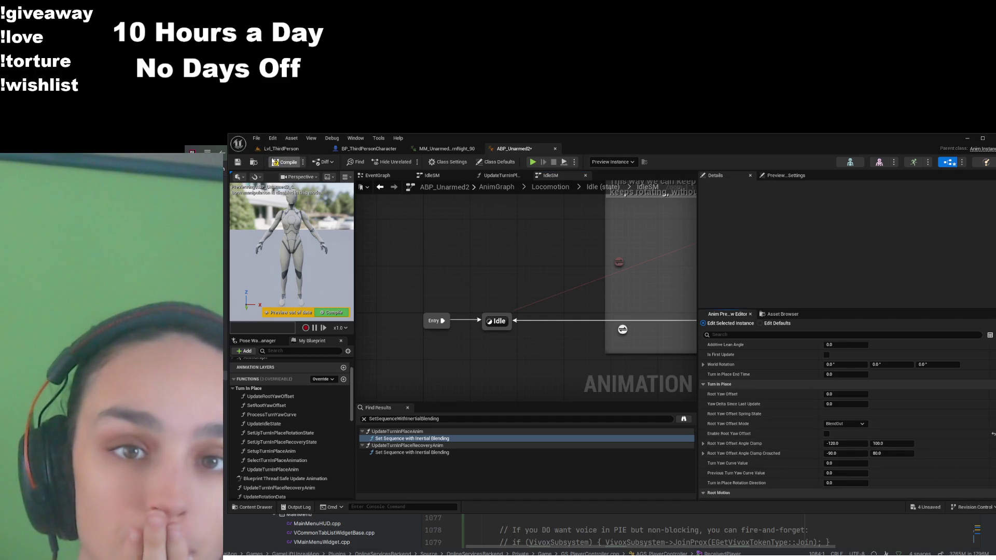
- Test the change in the running Lvl_ThirdPerson game, stop play, and return to ABP_Unarmed2
left_click(299, 148)
mouse_move(487, 320)
left_mouse_down()
mouse_move(498, 374)
mouse_move(513, 376)
left_mouse_up()
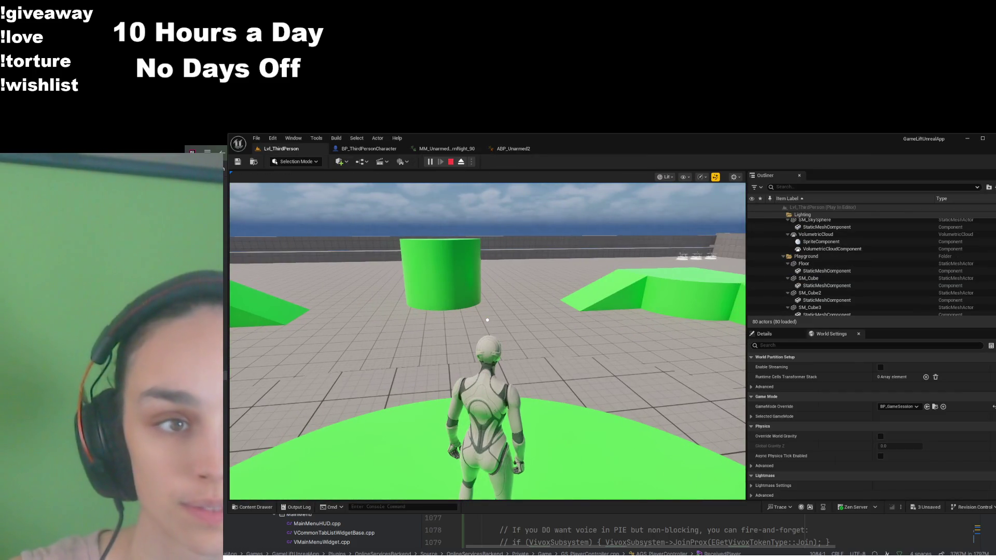
key("Escape")
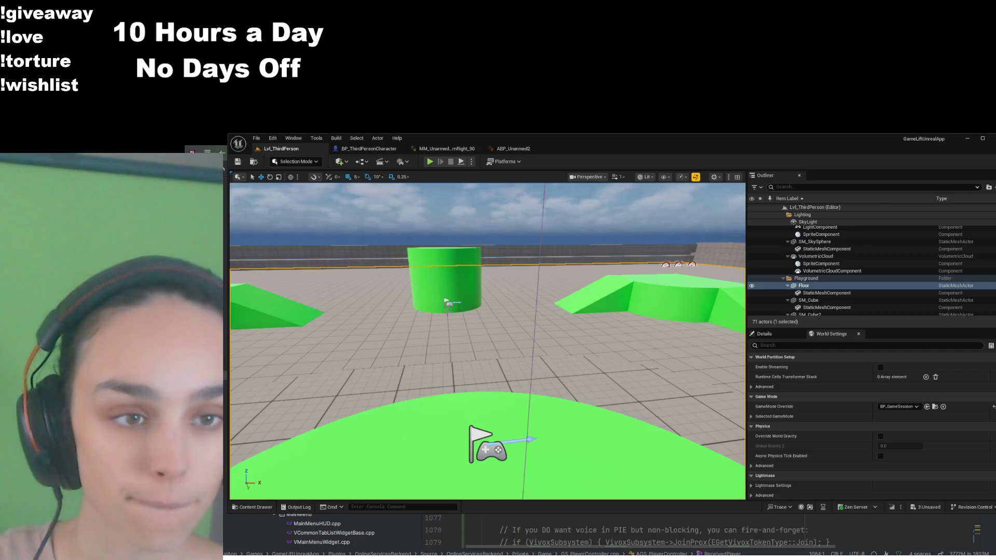
left_click(512, 149)
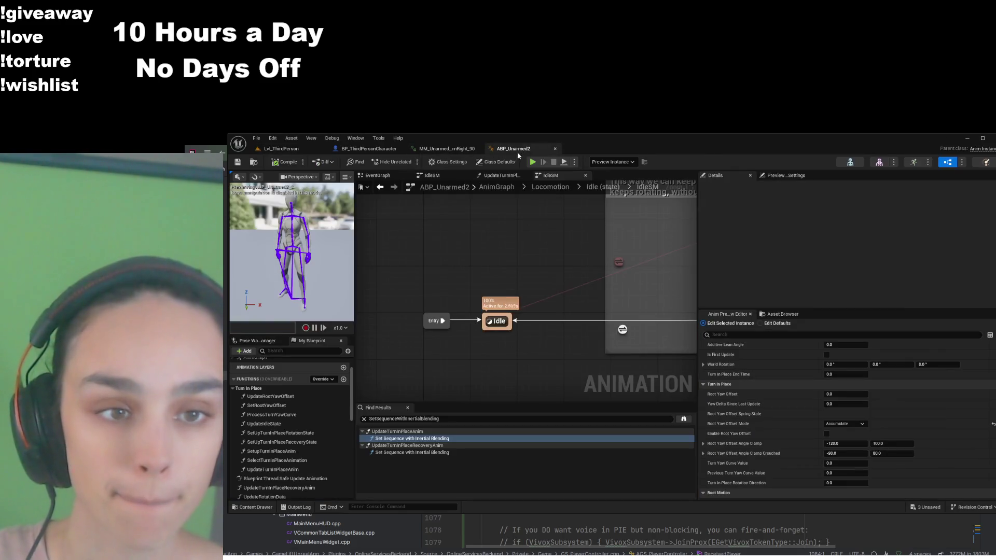
- Add a new state named TurnLeft linked from Idle and open its graph
mouse_move(478, 324)
left_mouse_down()
mouse_move(466, 222)
mouse_move(516, 221)
mouse_move(520, 238)
left_mouse_up()
type("TurnLeft")
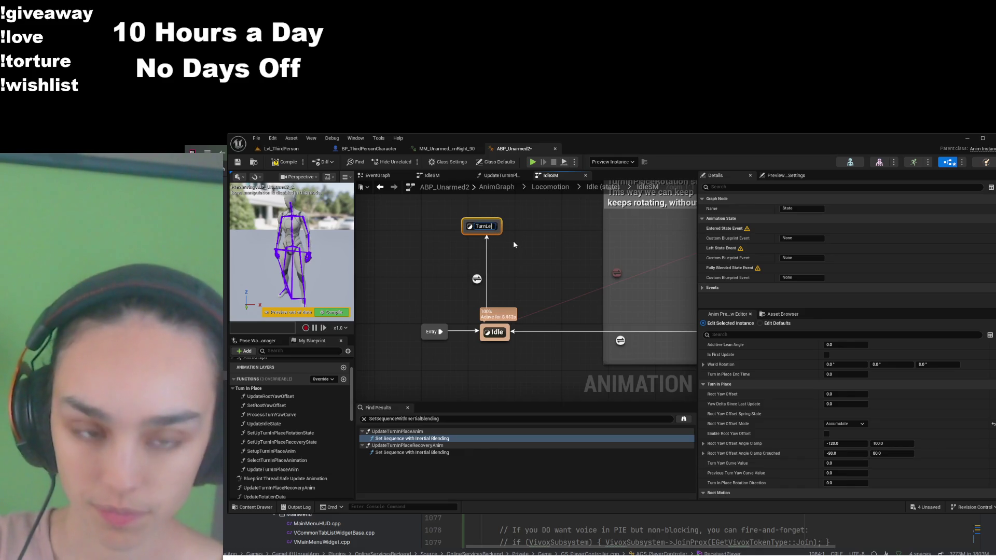
key("Return")
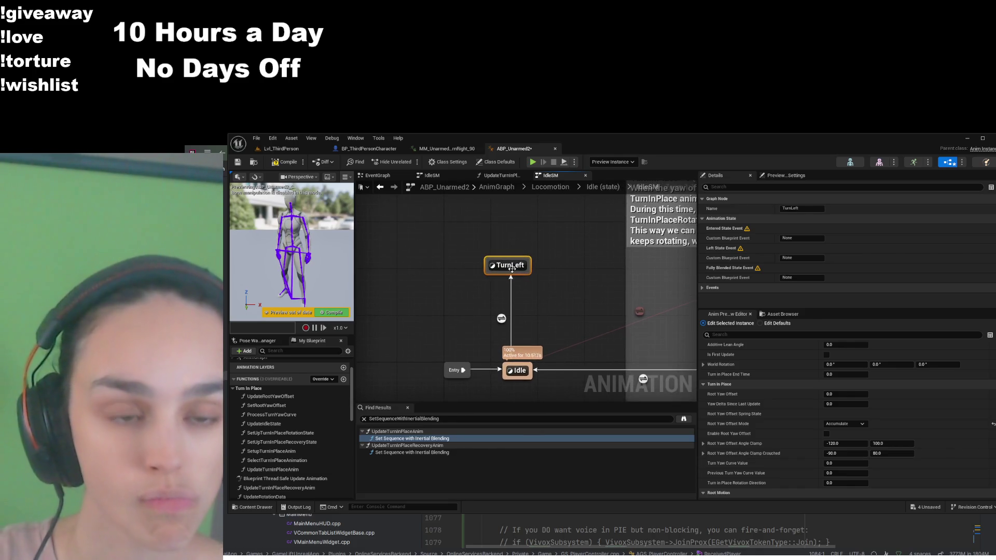
double_click(512, 264)
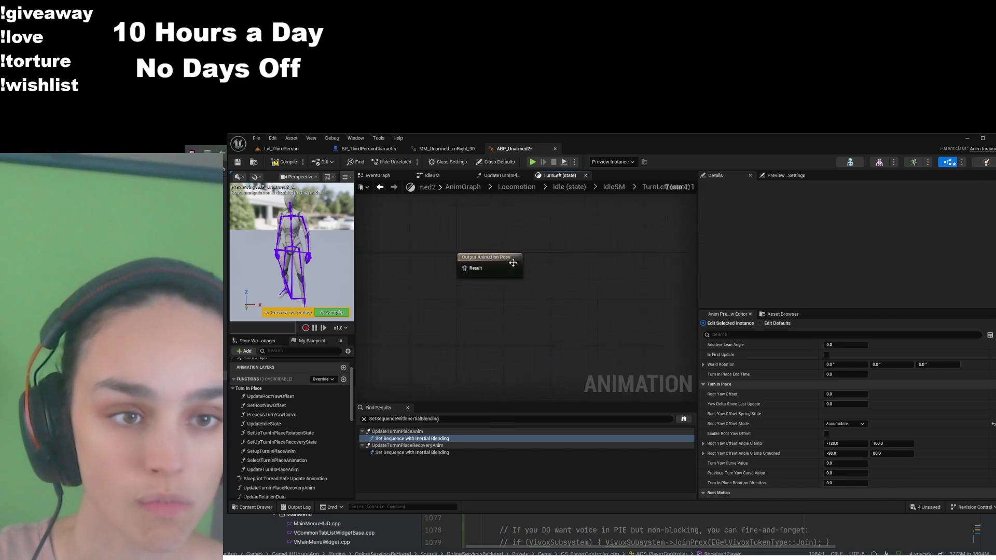
- Place M_Neutral_Idle_turn_left from the Content Animations folder and wire it to the output pose
left_click(254, 506)
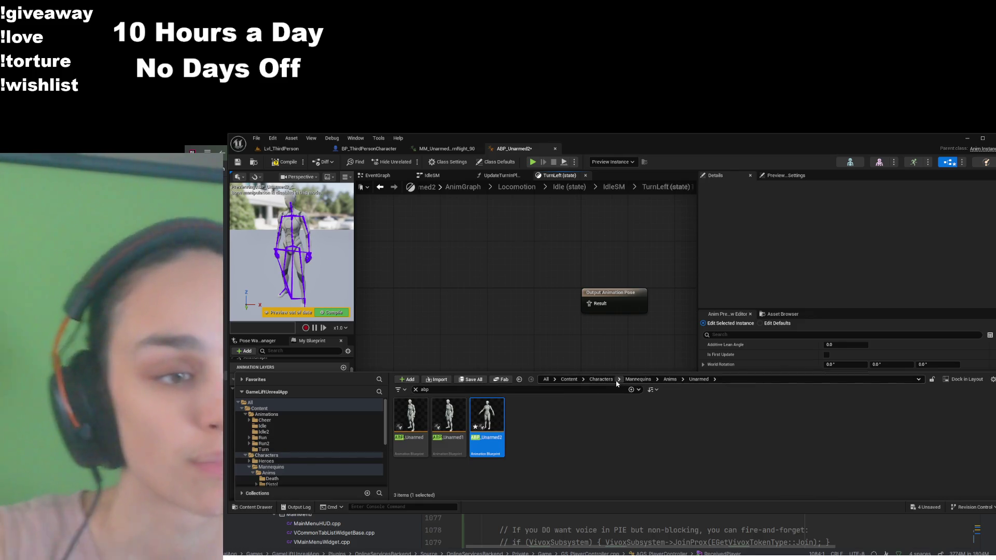
left_click(600, 379)
left_click(568, 381)
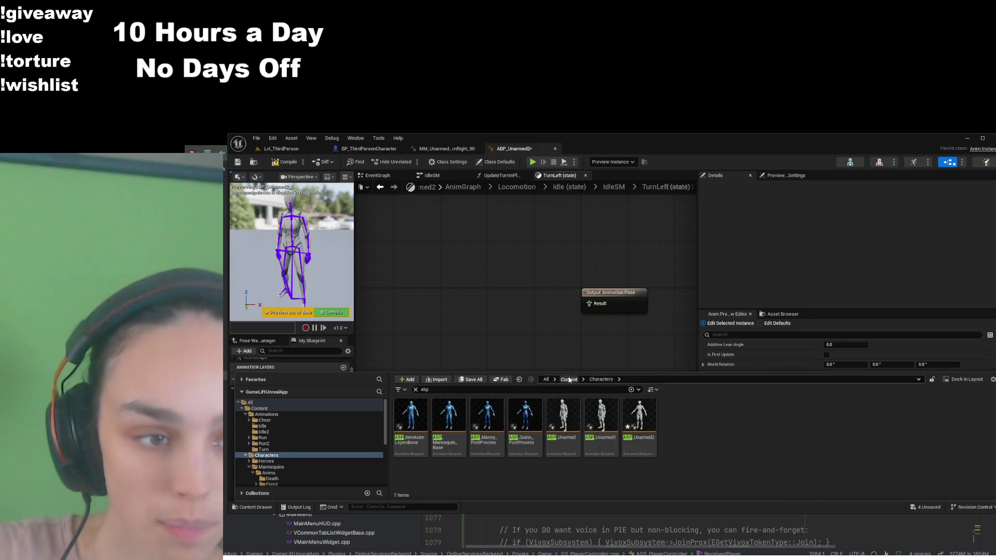
left_click(415, 390)
double_click(410, 415)
scroll(577, 461, "down", 1)
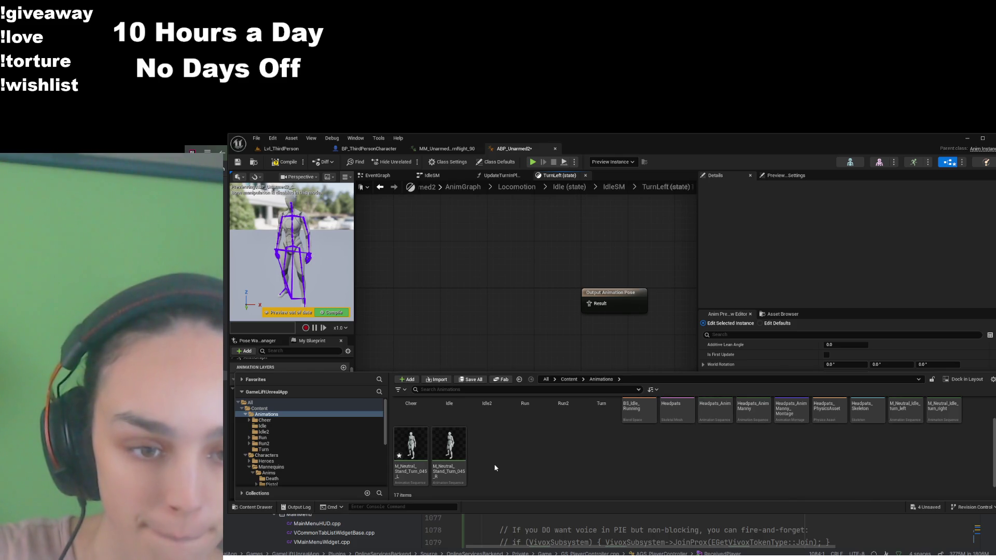
scroll(854, 482, "up", 1)
mouse_move(905, 419)
left_mouse_down()
mouse_move(433, 295)
mouse_move(440, 288)
left_mouse_up()
left_click_drag(511, 303, 589, 304)
- Compile and save ABP_Unarmed2, then go back up to IdleSM
left_click(288, 162)
key("ctrl+s")
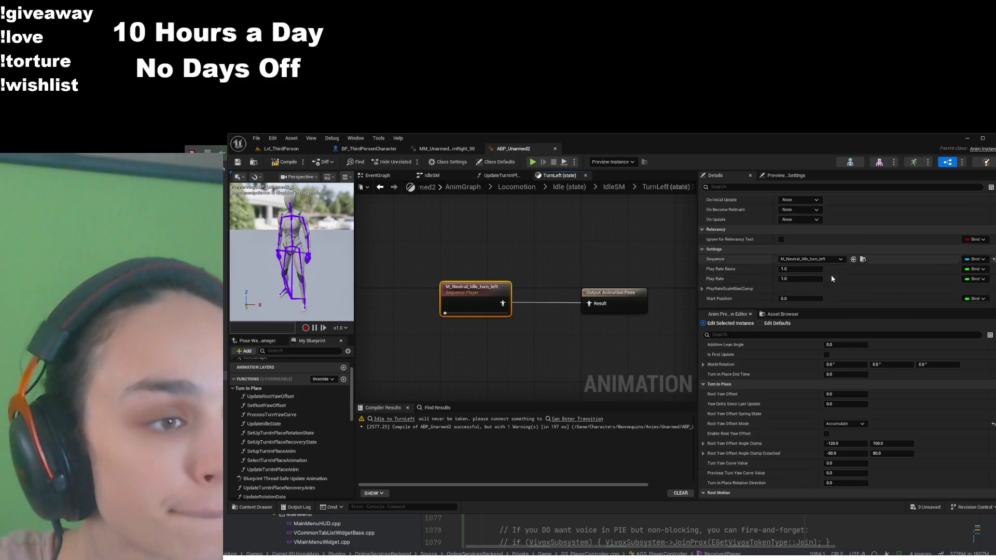
scroll(809, 270, "up", 5)
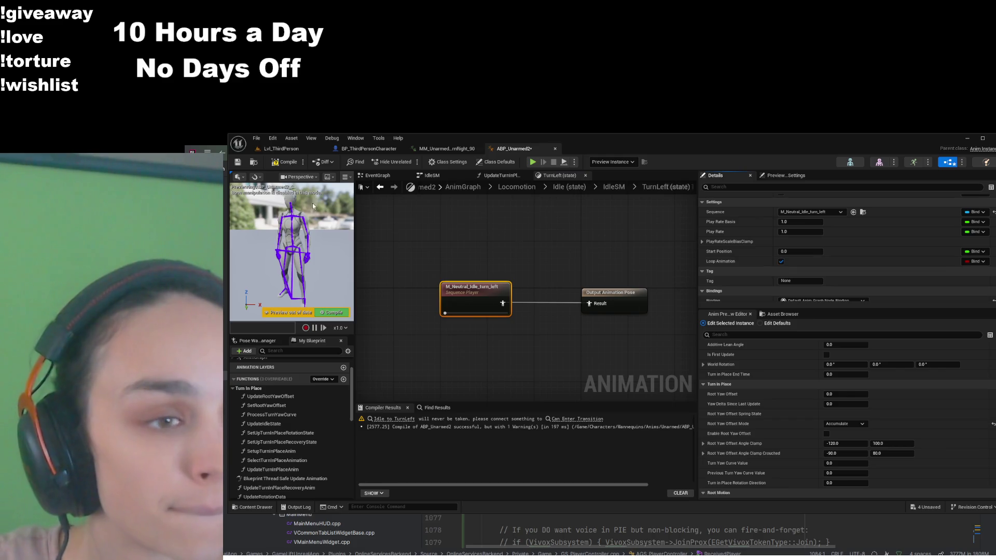
left_click(285, 162)
left_click(238, 163)
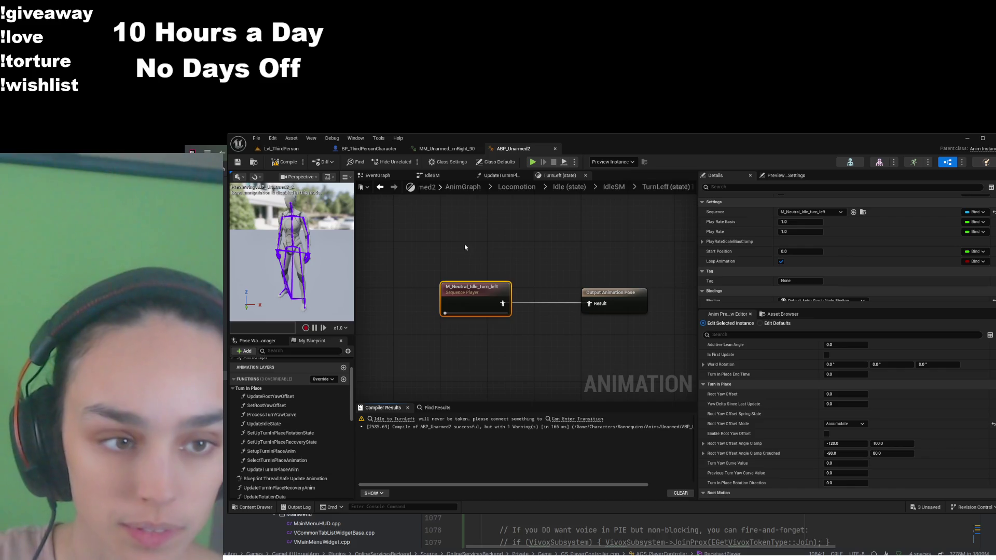
key("alt+Left")
left_click_drag(472, 311, 585, 304)
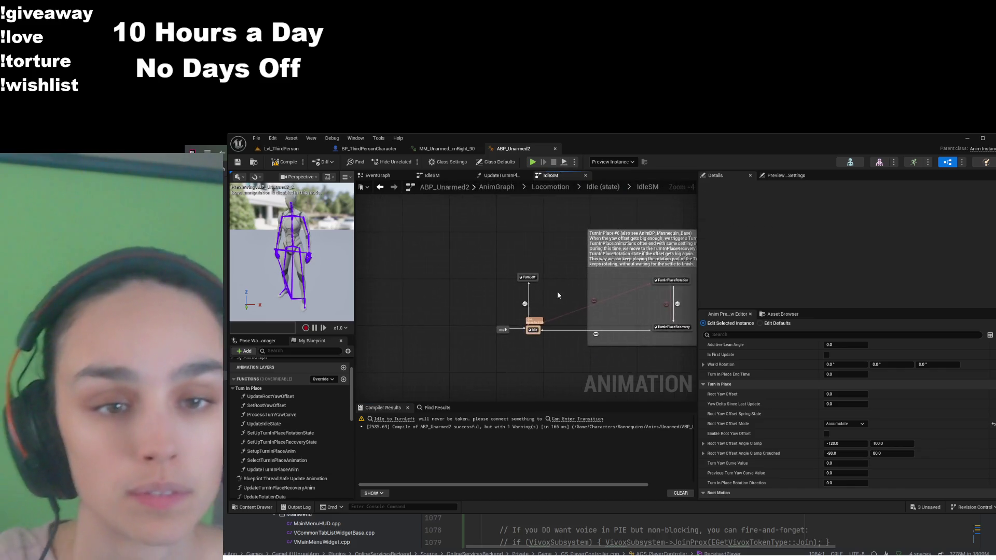
- Draw a TurnLeft-to-Idle transition and open the Idle-to-TurnLeft transition rule graph
scroll(512, 309, "up", 4)
left_click(535, 298)
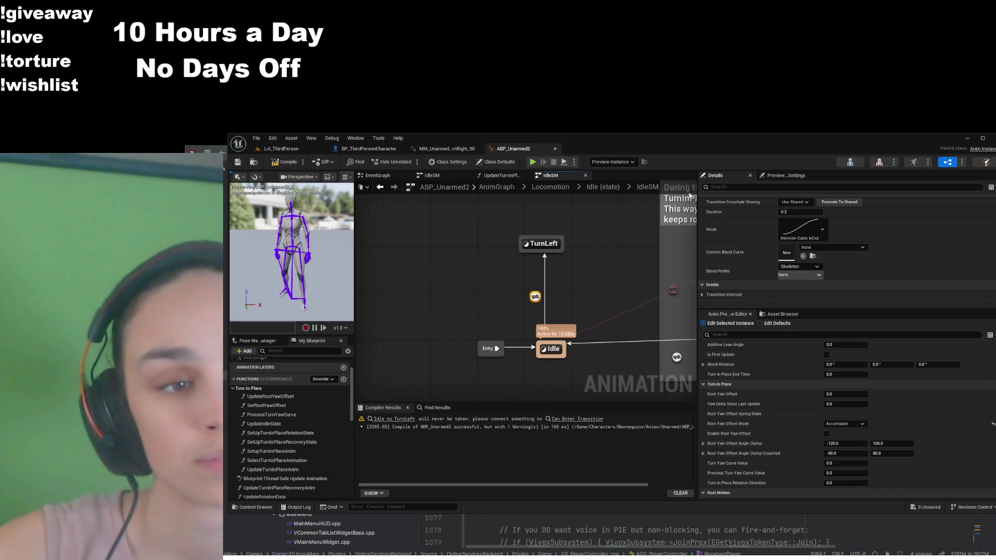
left_click_drag(556, 253, 556, 346)
double_click(535, 297)
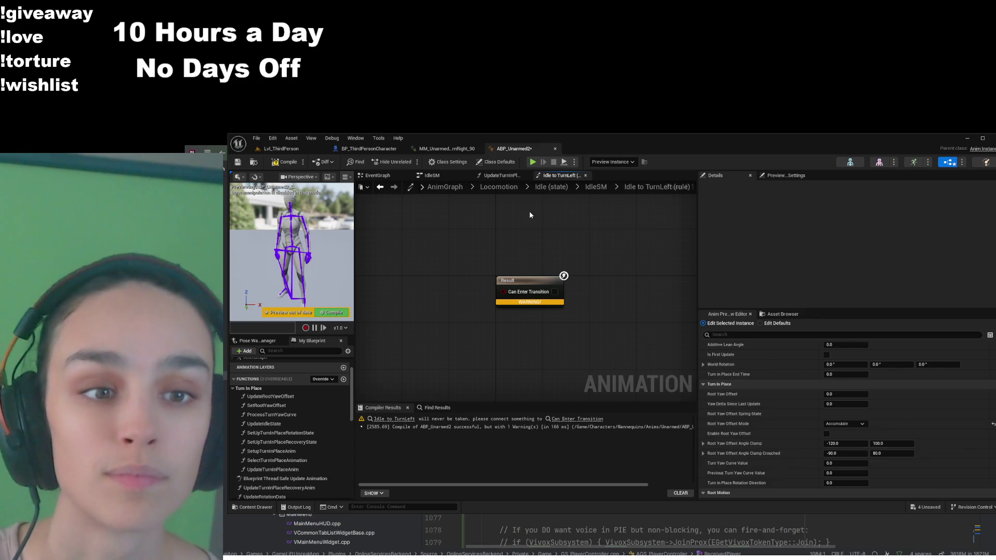
- Find and select the Character variable in the My Blueprint Variables list for the Idle to TurnLeft rule
left_click_drag(529, 210, 560, 211)
scroll(307, 453, "down", 10)
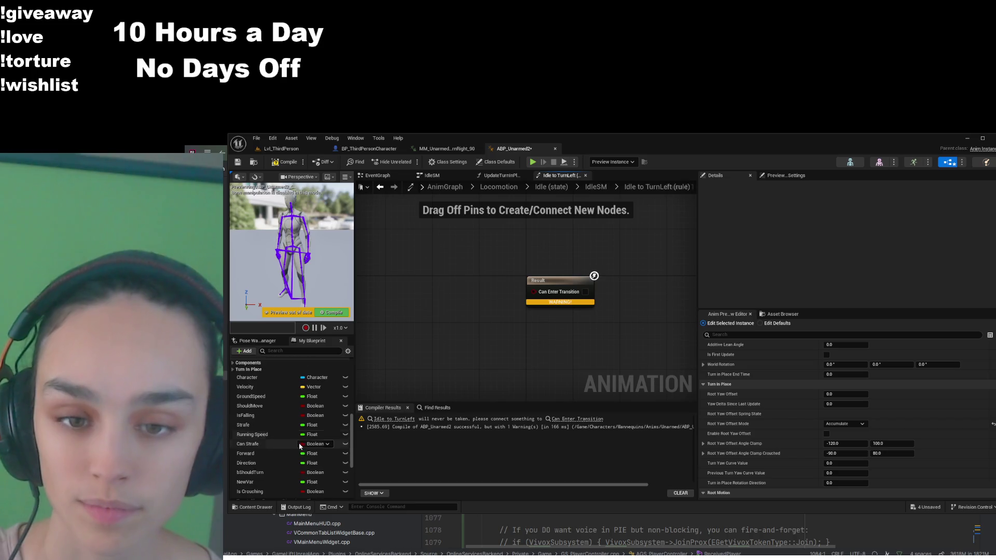
scroll(263, 412, "down", 2)
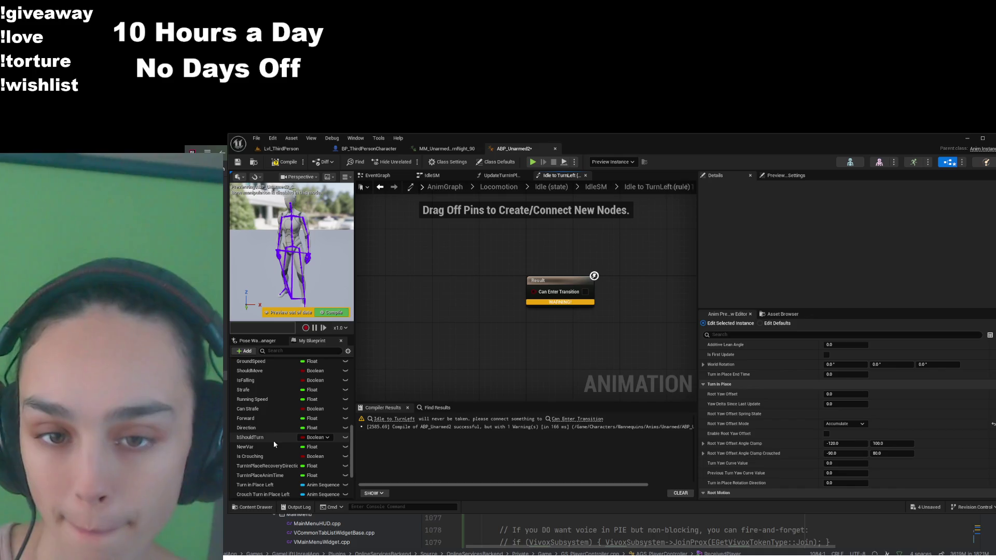
scroll(270, 446, "up", 1)
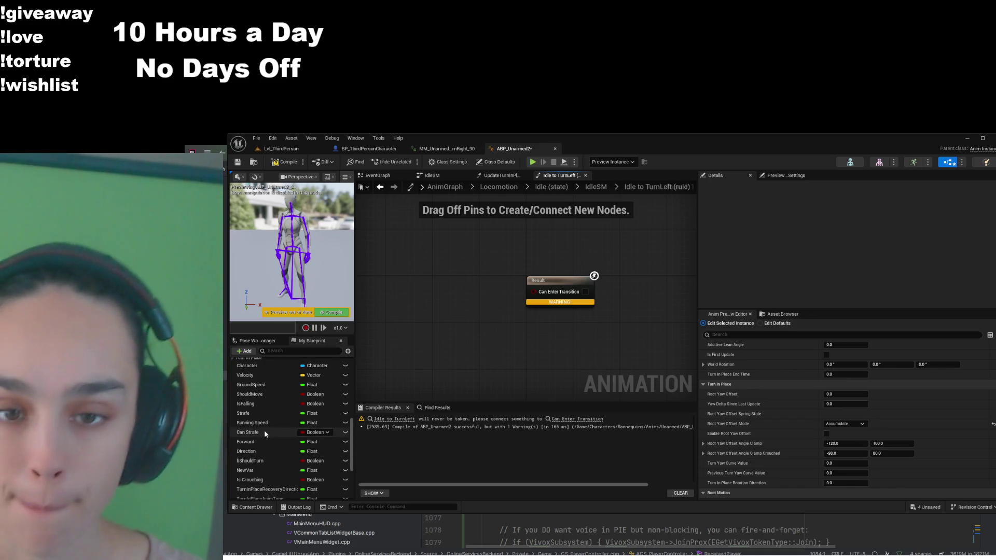
scroll(267, 435, "down", 3)
scroll(269, 415, "down", 2)
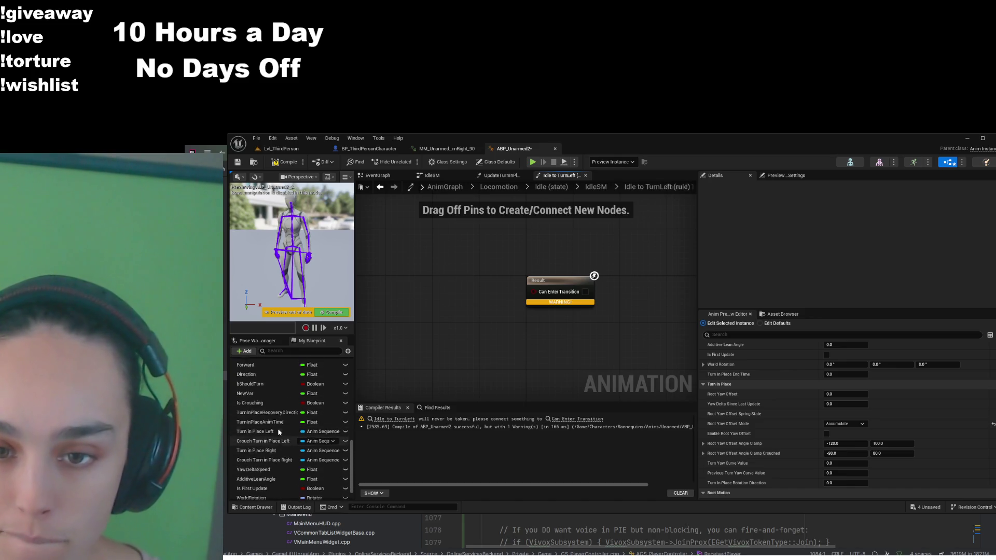
scroll(269, 434, "up", 1)
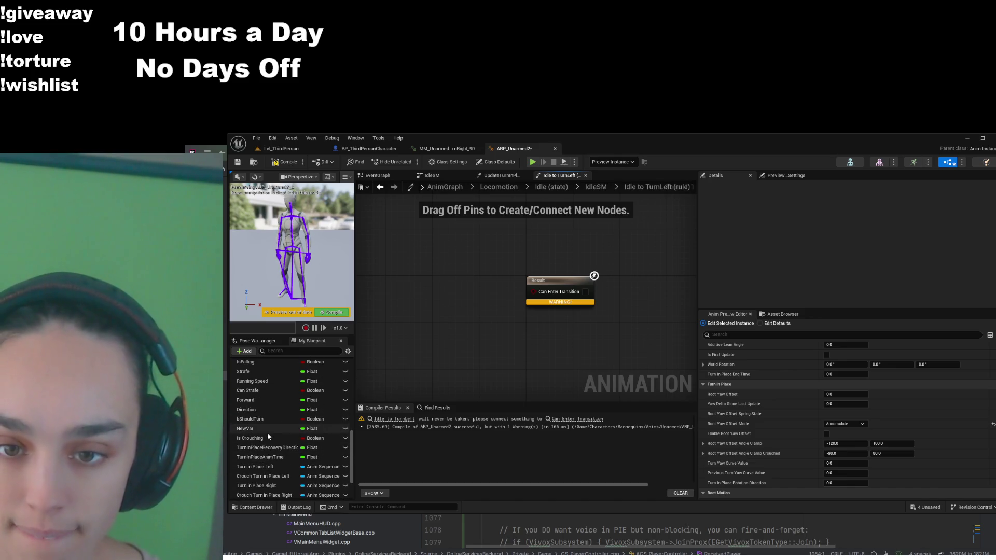
scroll(268, 436, "up", 3)
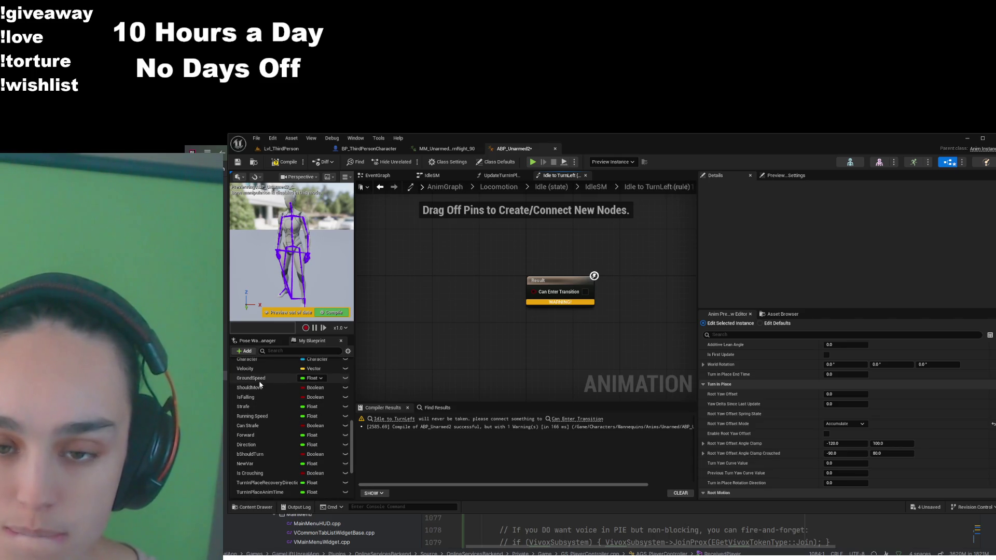
scroll(273, 418, "up", 1)
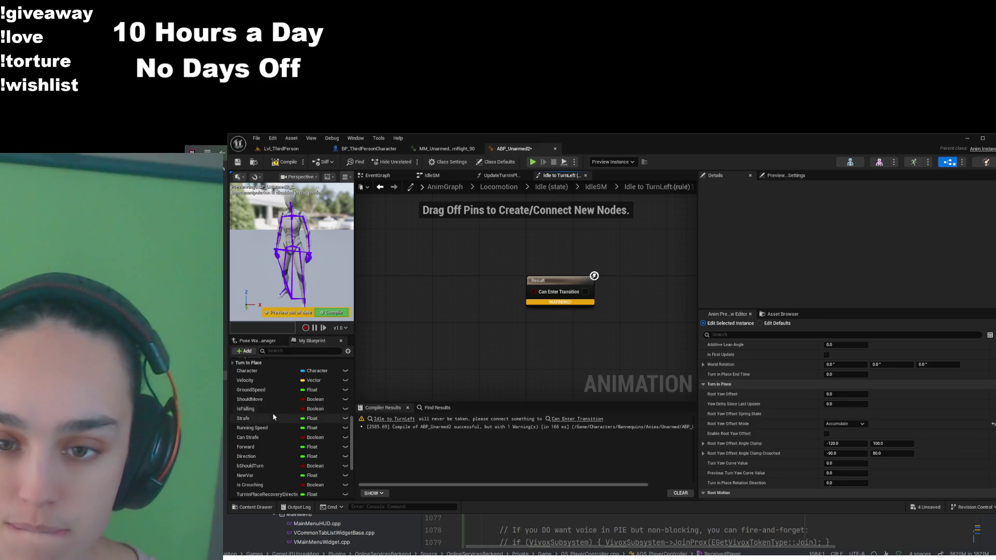
left_click(258, 371)
- Add a Character getter feeding Character Movement and an Is Moving on Ground check, then tidy the nodes
mouse_move(417, 308)
left_mouse_down()
mouse_move(421, 297)
mouse_move(498, 332)
left_mouse_up()
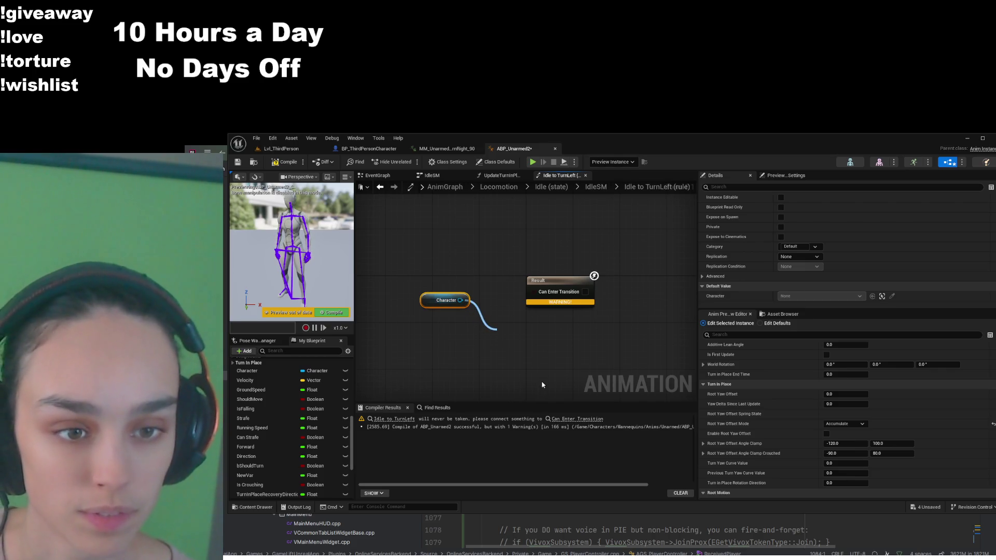
key("Return")
left_click_drag(555, 280, 642, 250)
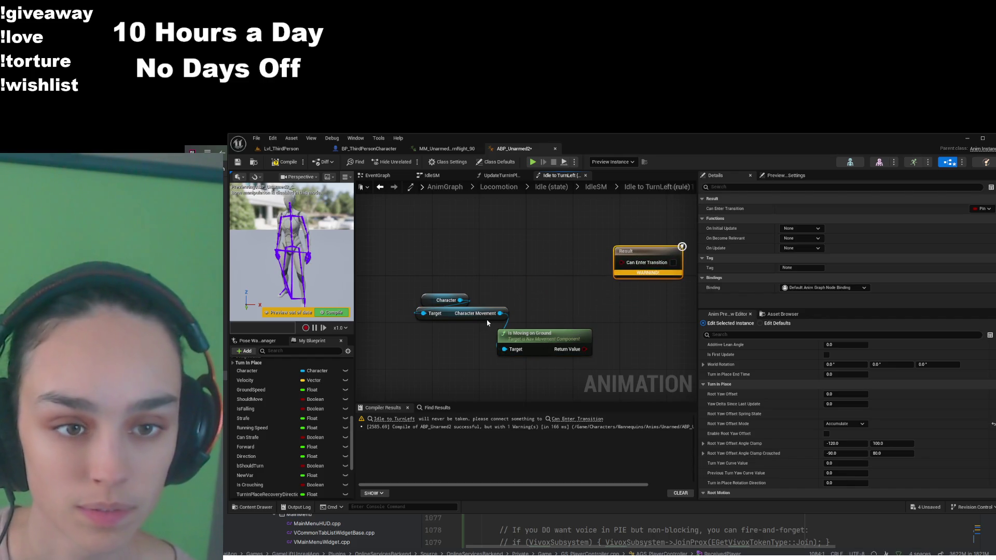
mouse_move(482, 310)
left_mouse_down()
mouse_move(482, 333)
mouse_move(564, 327)
left_mouse_up()
left_click(559, 293)
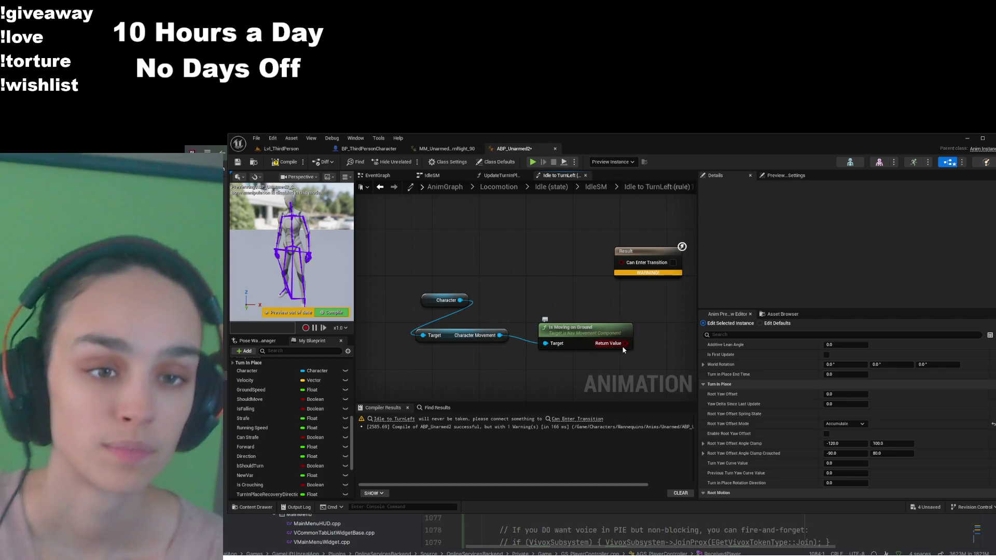
- Invert the Is Moving on Ground result with a NOT Boolean node and shift Result right
left_click_drag(625, 343, 621, 263)
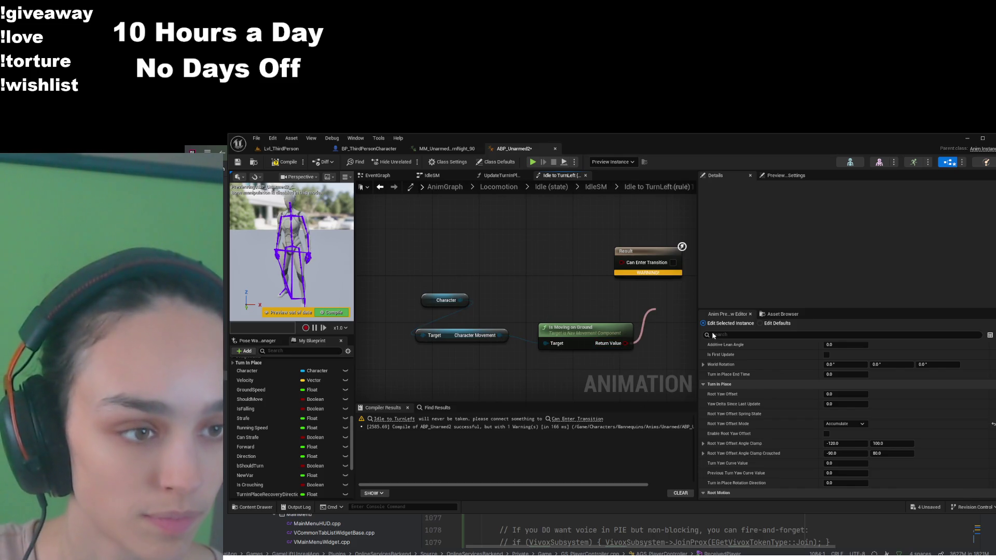
left_click_drag(625, 310, 507, 310)
left_click_drag(529, 251, 635, 258)
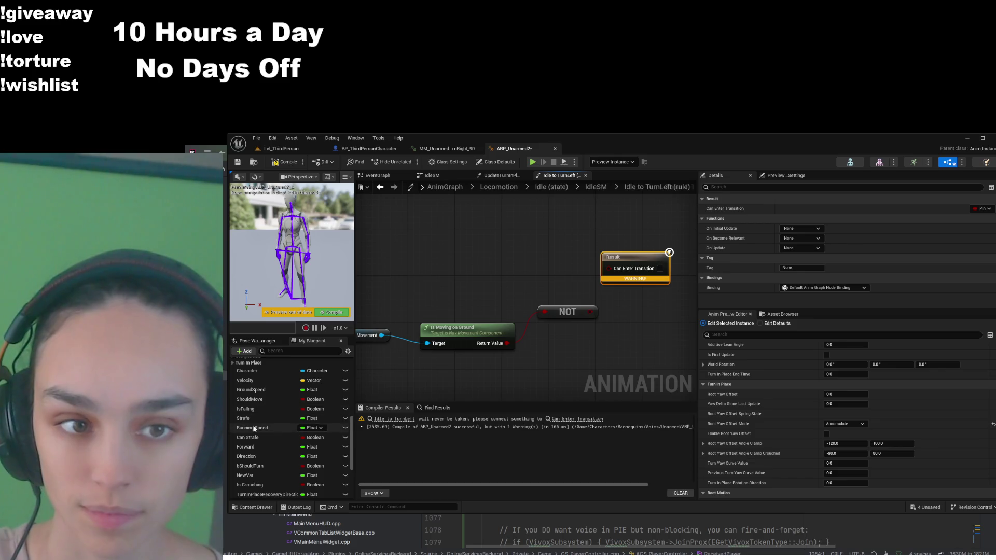
scroll(266, 412, "down", 2)
scroll(270, 410, "down", 3)
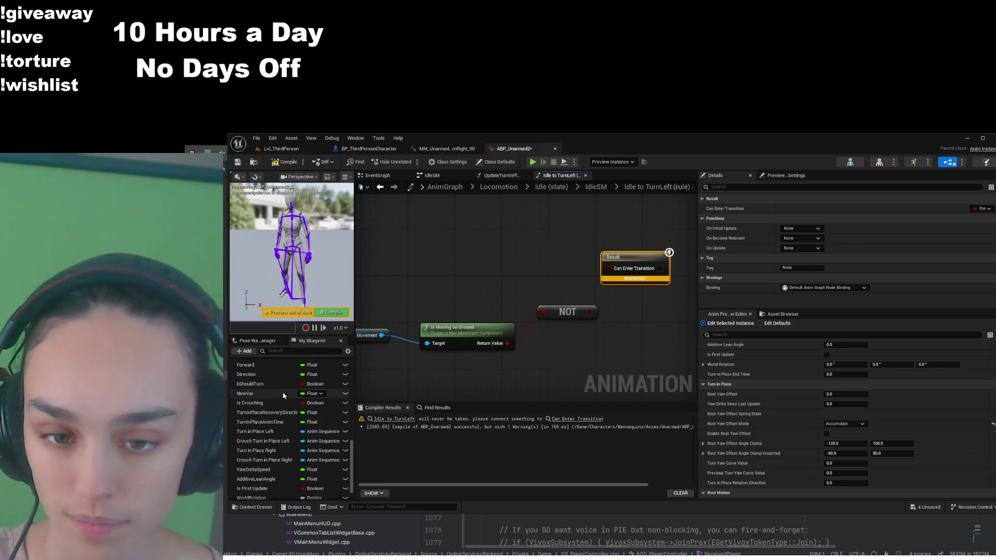
scroll(283, 396, "down", 1)
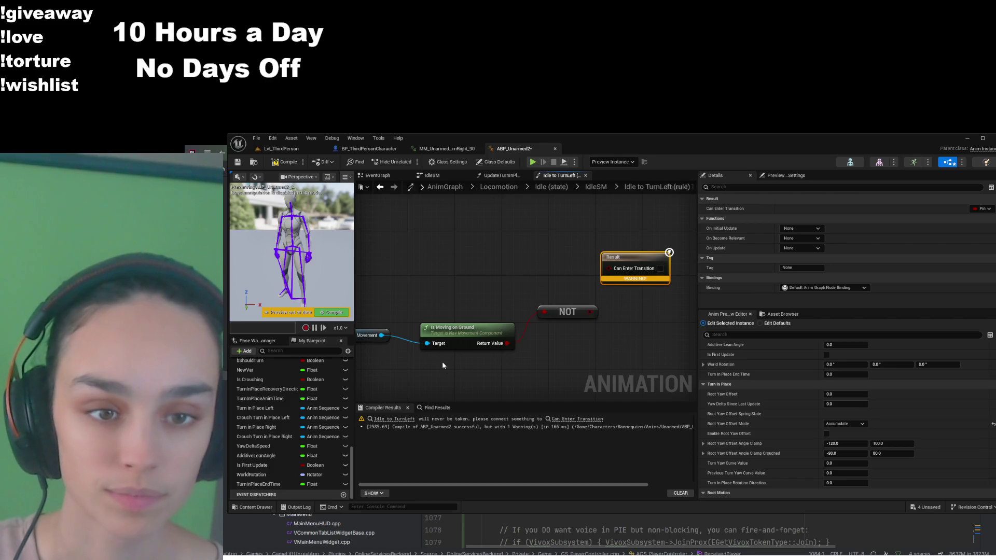
- Reconnect the Character output to the Character Movement node's target
left_click_drag(442, 365, 529, 354)
mouse_move(428, 289)
left_mouse_down()
mouse_move(508, 250)
mouse_move(325, 328)
left_mouse_up()
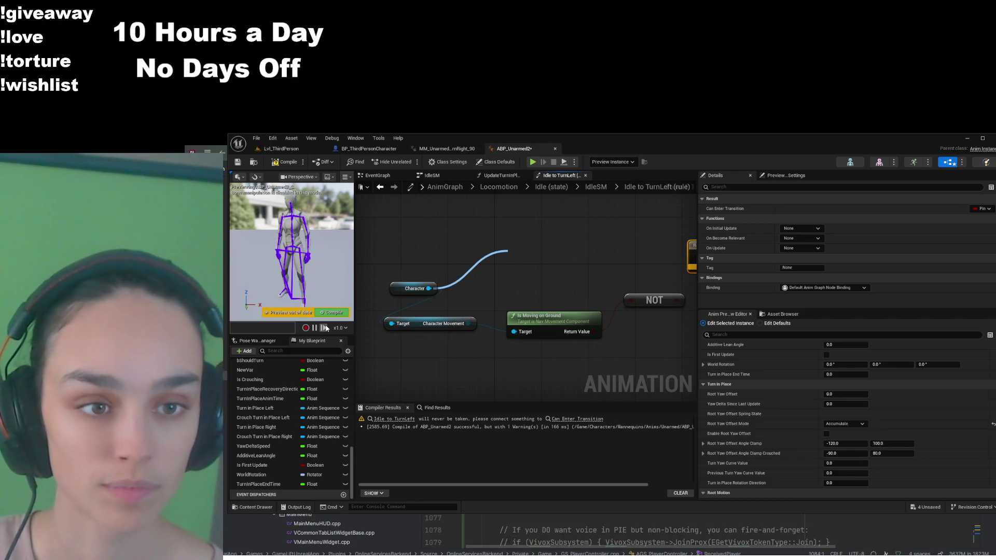
left_click_drag(507, 251, 391, 324)
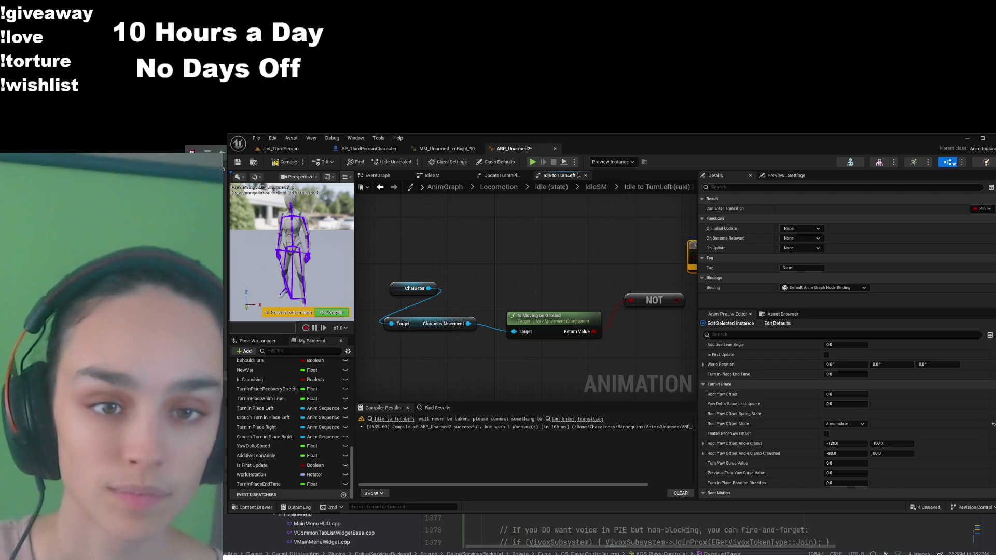
mouse_move(391, 324)
left_mouse_down()
mouse_move(409, 290)
mouse_move(415, 244)
mouse_move(393, 256)
left_mouse_up()
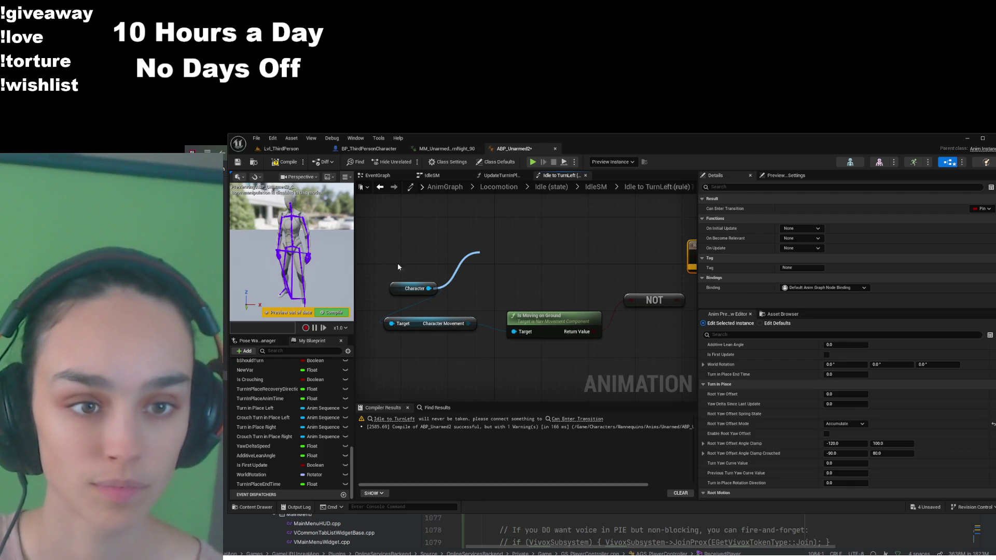
- Add Get Control Rotation from Character, split it into Roll, Pitch, Yaw, and add Get Actor Rotation
left_click(515, 300)
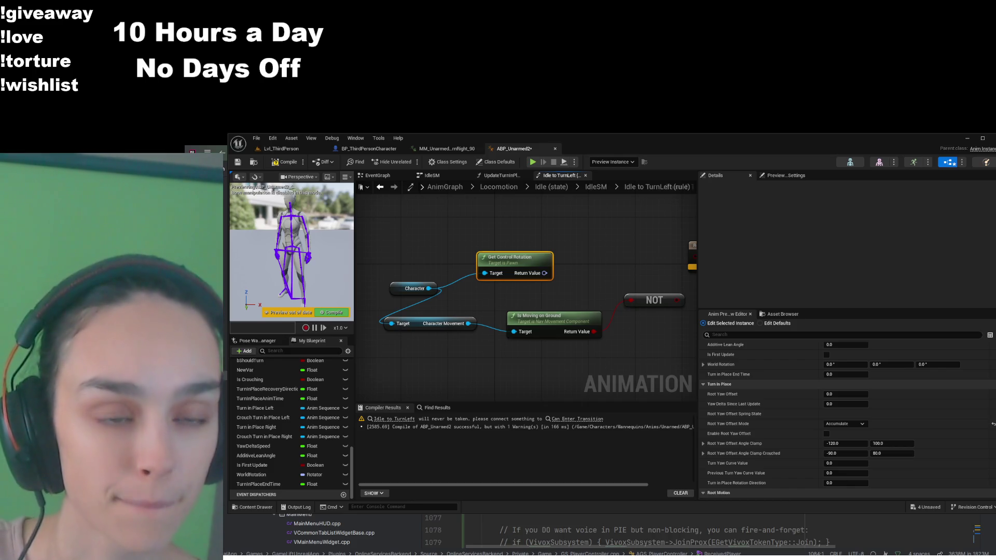
right_click(544, 273)
left_click(575, 311)
left_click_drag(513, 257, 513, 222)
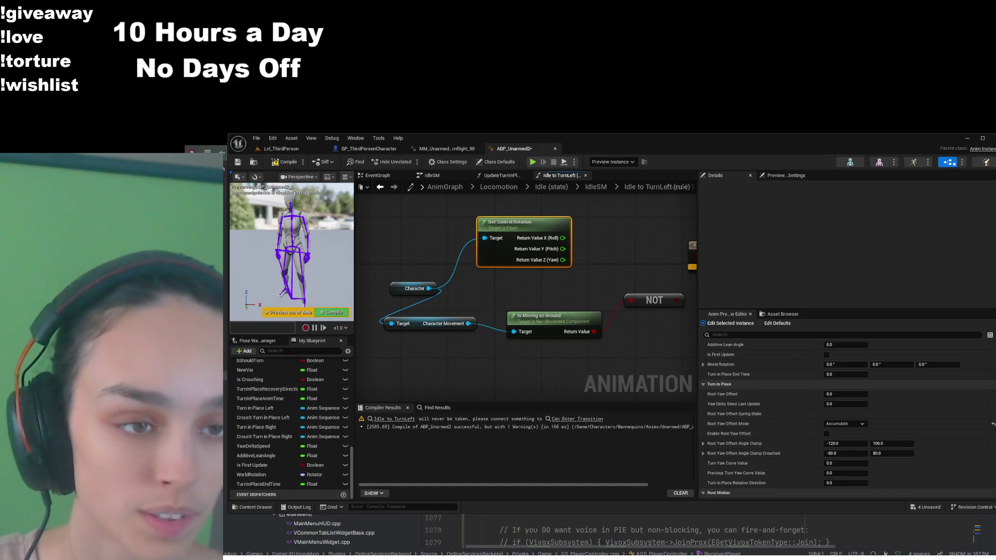
mouse_move(428, 288)
left_mouse_down()
mouse_move(555, 282)
mouse_move(494, 306)
left_mouse_up()
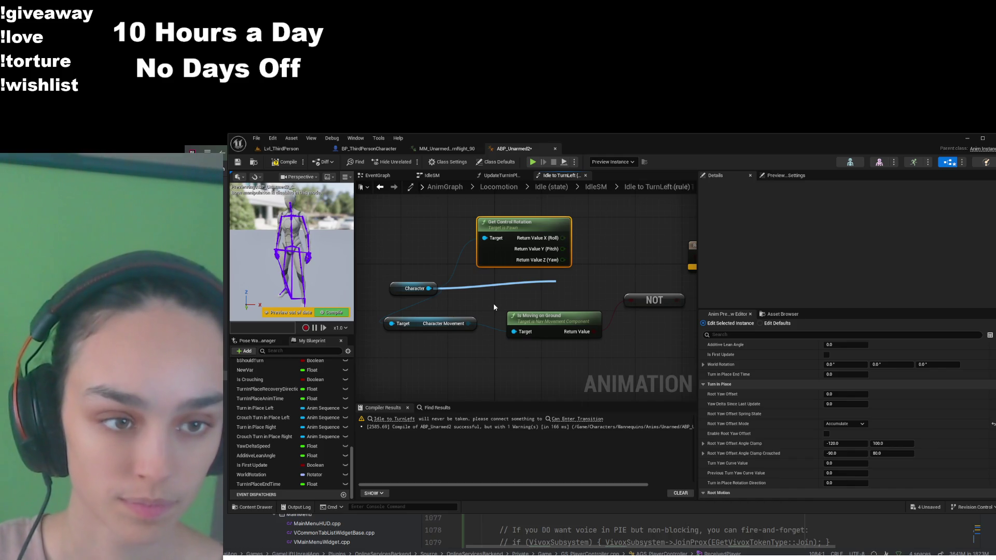
left_click(587, 325)
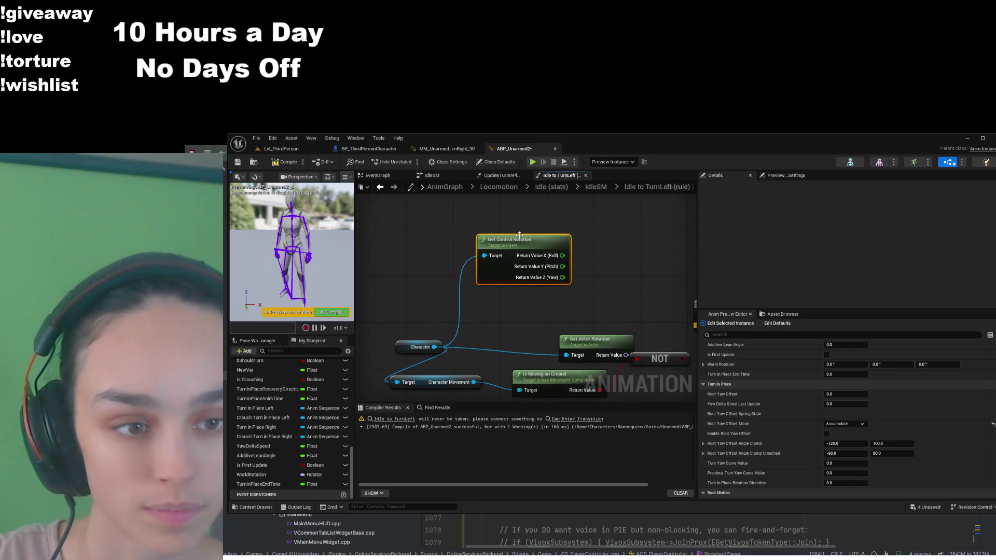
- Place Get Actor Rotation under Get Control Rotation and split its return value into Roll, Pitch, Yaw
left_click_drag(604, 349, 528, 315)
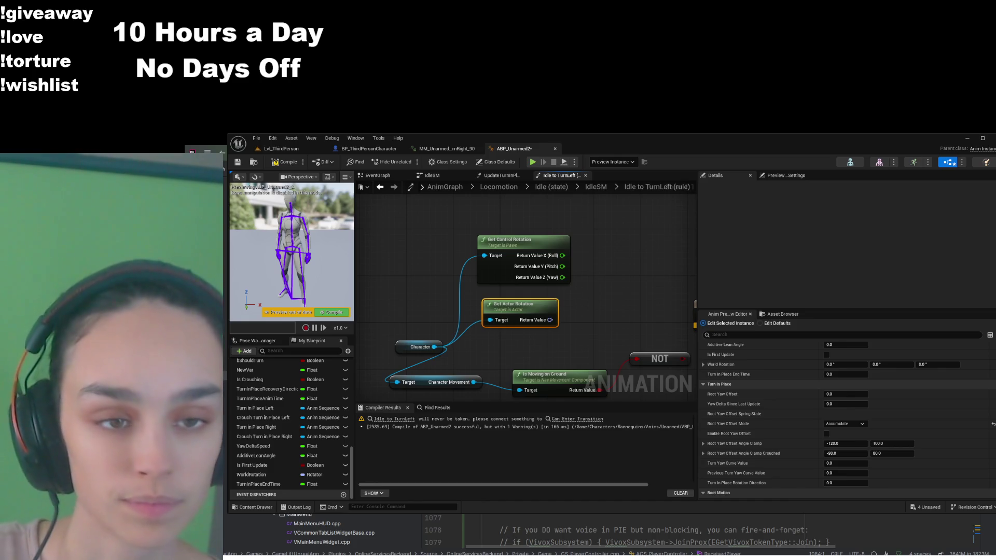
right_click(550, 320)
left_click(612, 325)
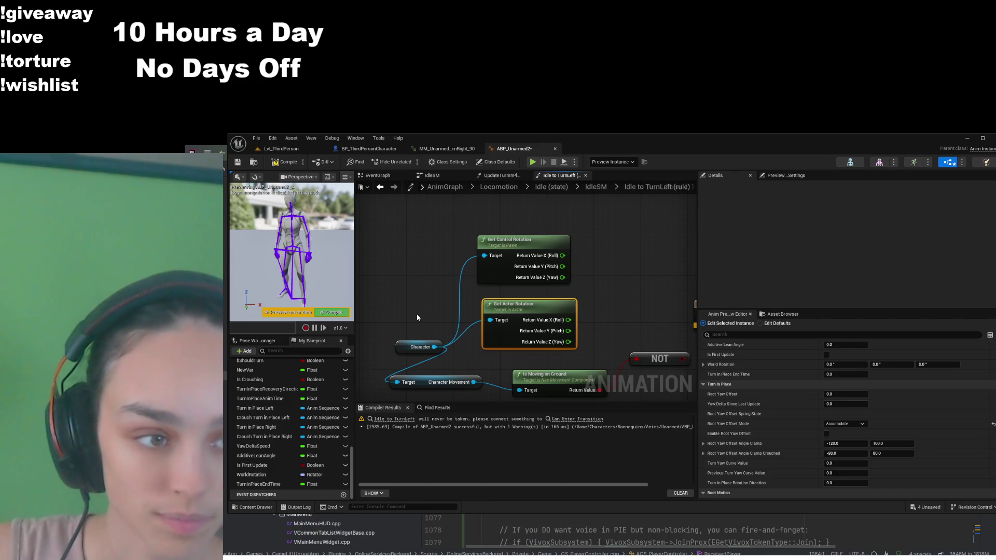
left_click(584, 353)
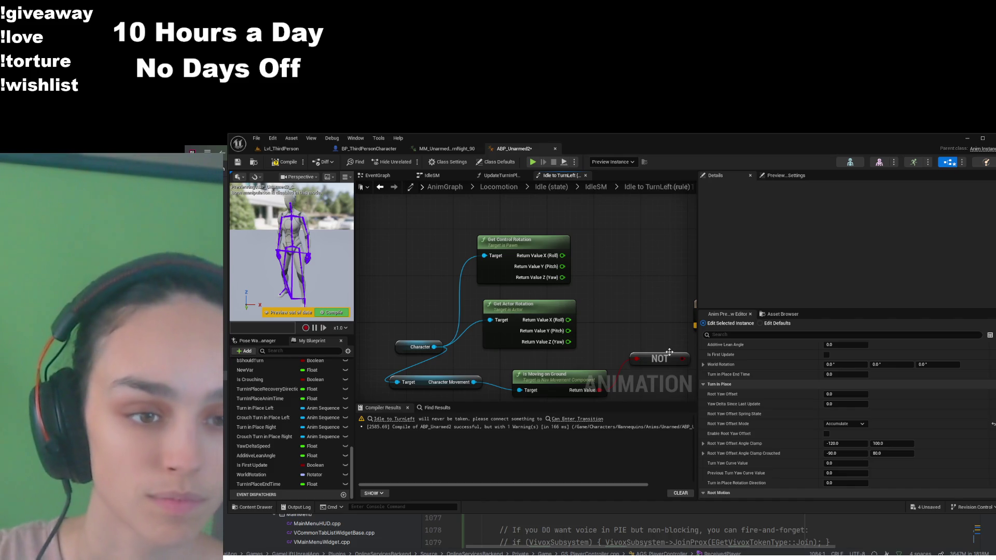
- Widen the rule graph area and start a wire from the control rotation Yaw output
scroll(669, 352, "down", 3)
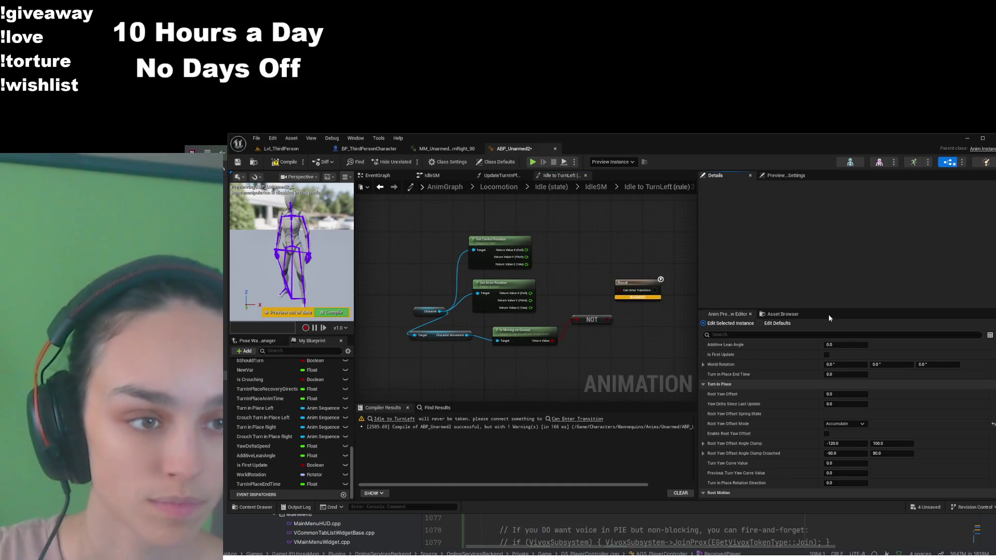
left_click_drag(700, 301, 818, 306)
scroll(669, 337, "up", 1)
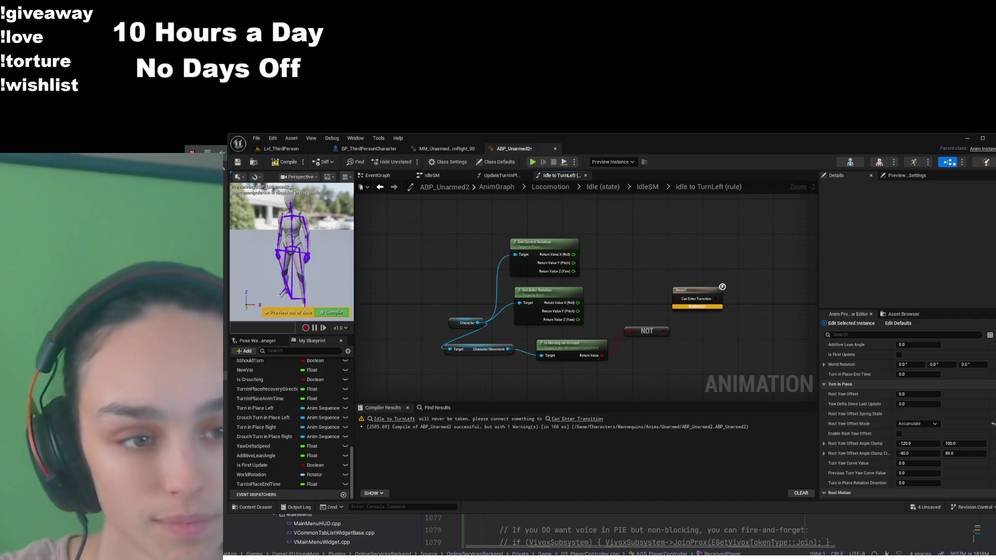
left_click_drag(573, 272, 628, 245)
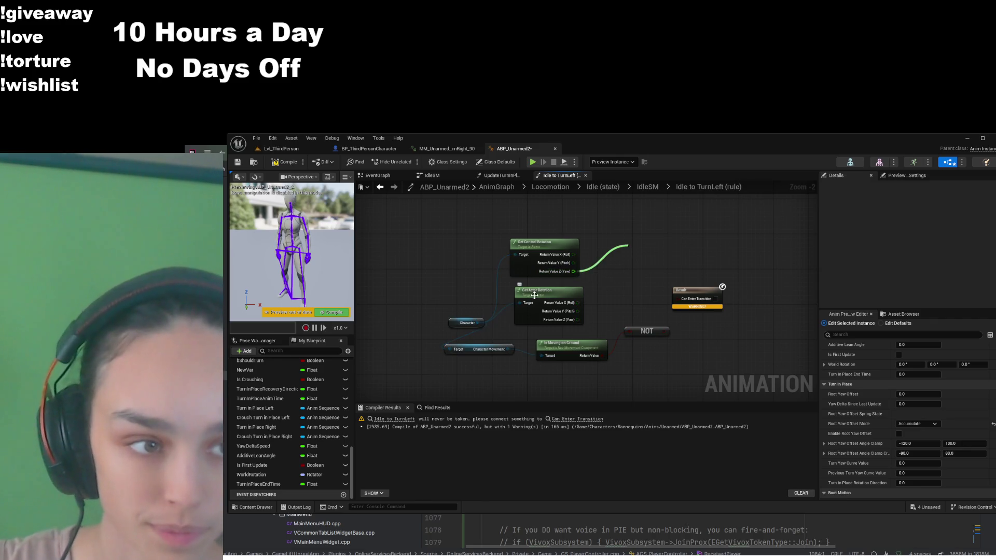